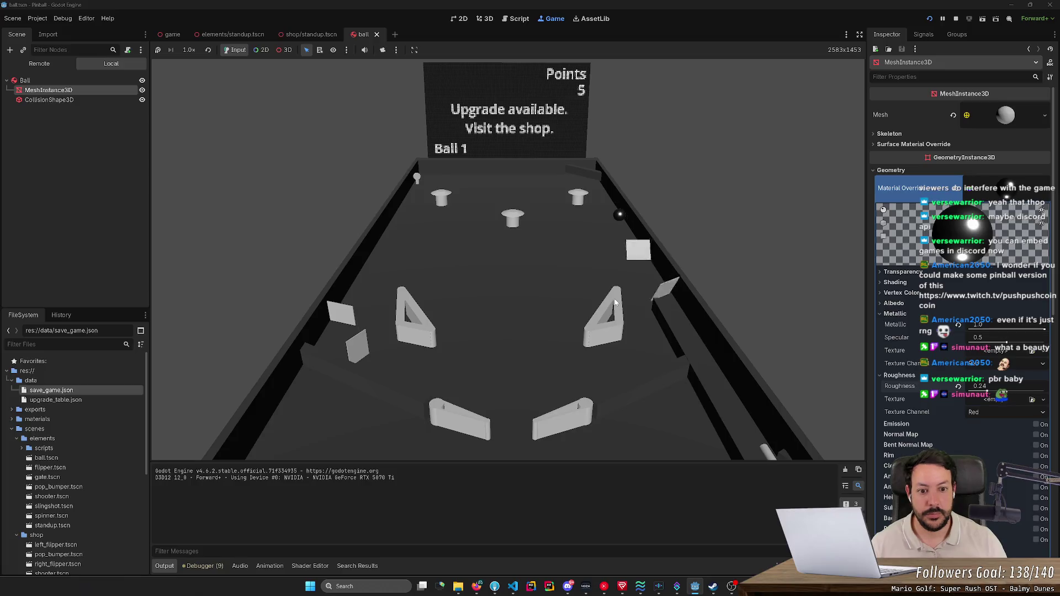
# - Stop the running game, raise the ball material's specular to 1.0, and save ball.tscn
pyautogui.click(957, 19)
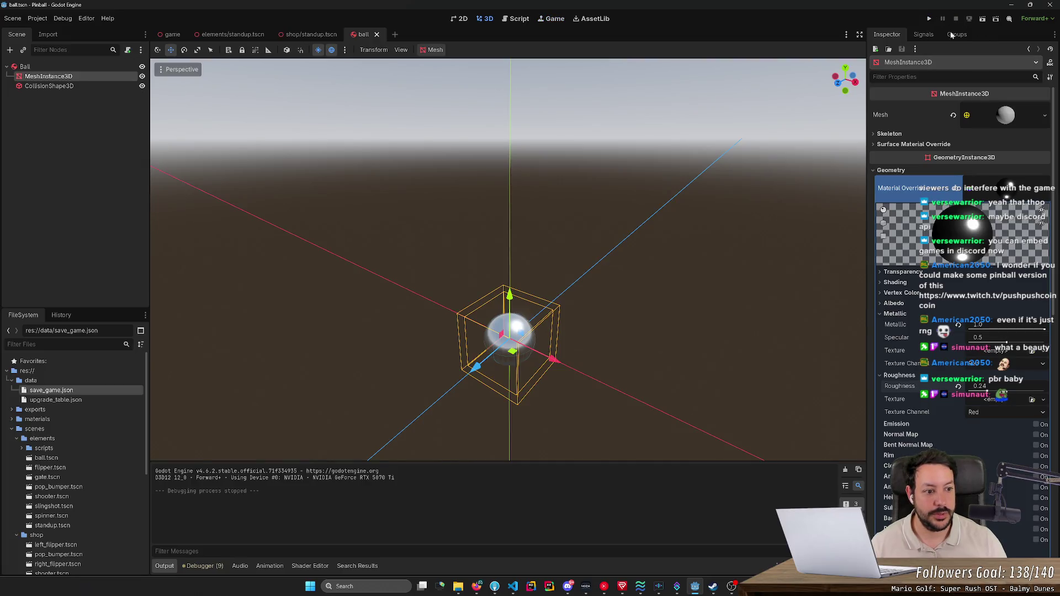
pyautogui.moveTo(1009, 346)
pyautogui.mouseDown()
pyautogui.moveTo(969, 343)
pyautogui.moveTo(975, 329)
pyautogui.moveTo(1045, 330)
pyautogui.mouseUp()
pyautogui.hotkey('ctrl', 's')
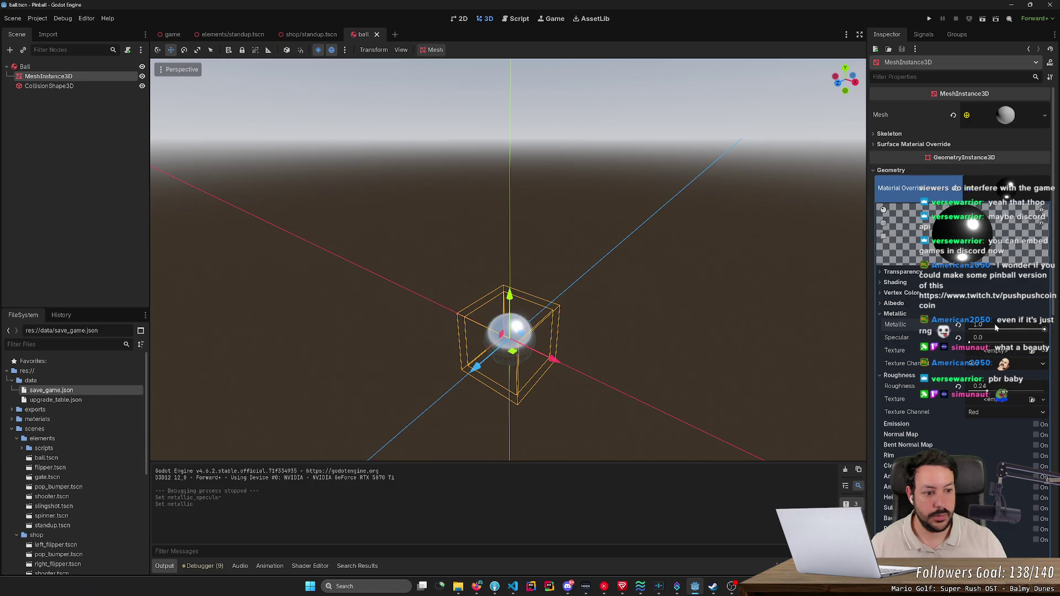
pyautogui.moveTo(969, 342); pyautogui.dragTo(1051, 342)
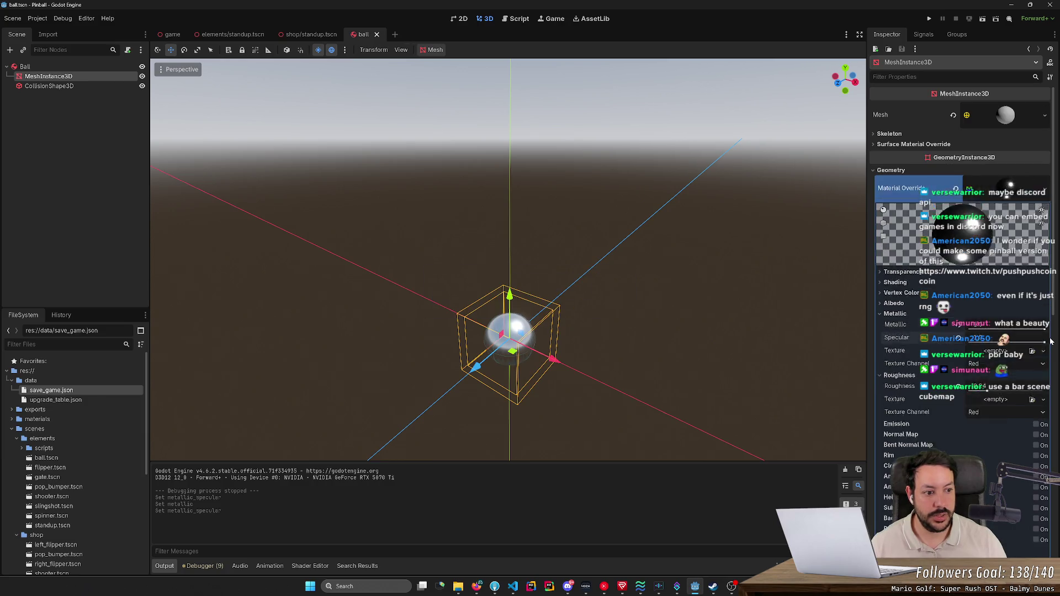
# - Test a higher roughness on the ball, restore the glossy finish, and save again
pyautogui.press('s')
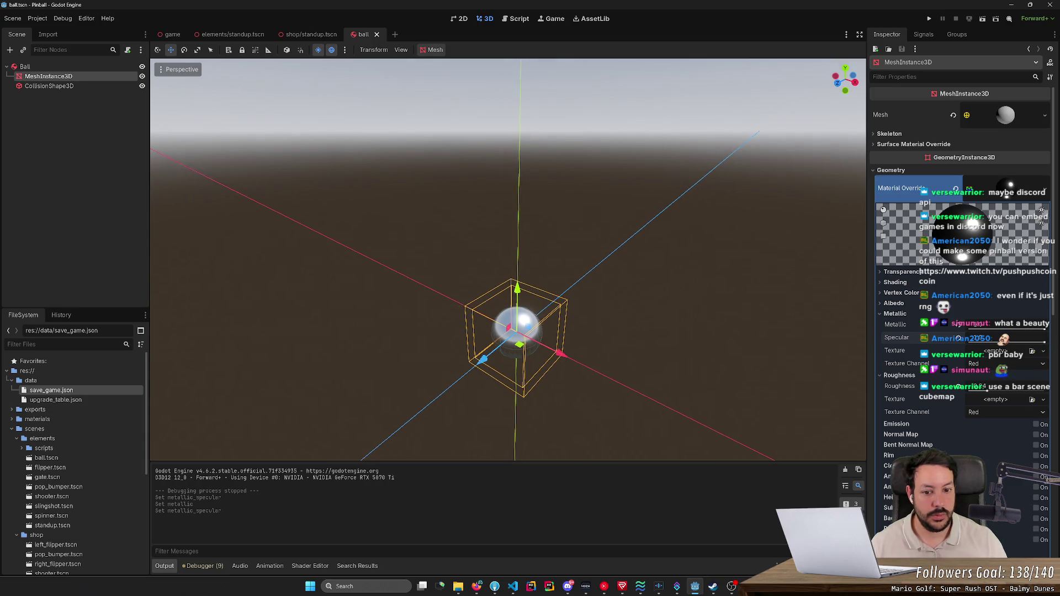
pyautogui.scroll(3, 508, 259)
pyautogui.scroll(-10, 508, 259)
pyautogui.press('w')
pyautogui.scroll(-5, 508, 259)
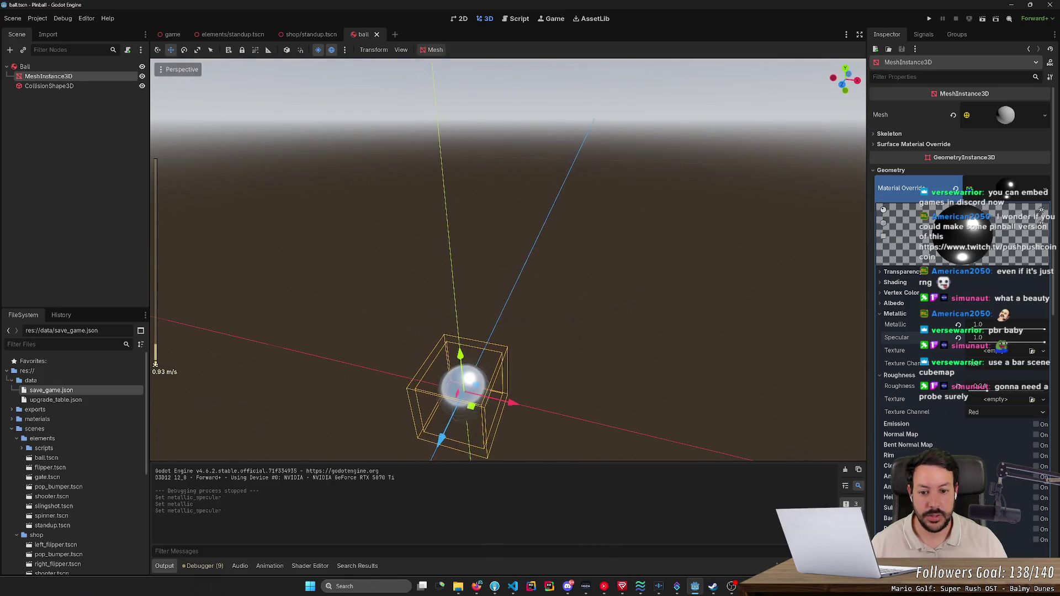
pyautogui.press('w')
pyautogui.press('w')
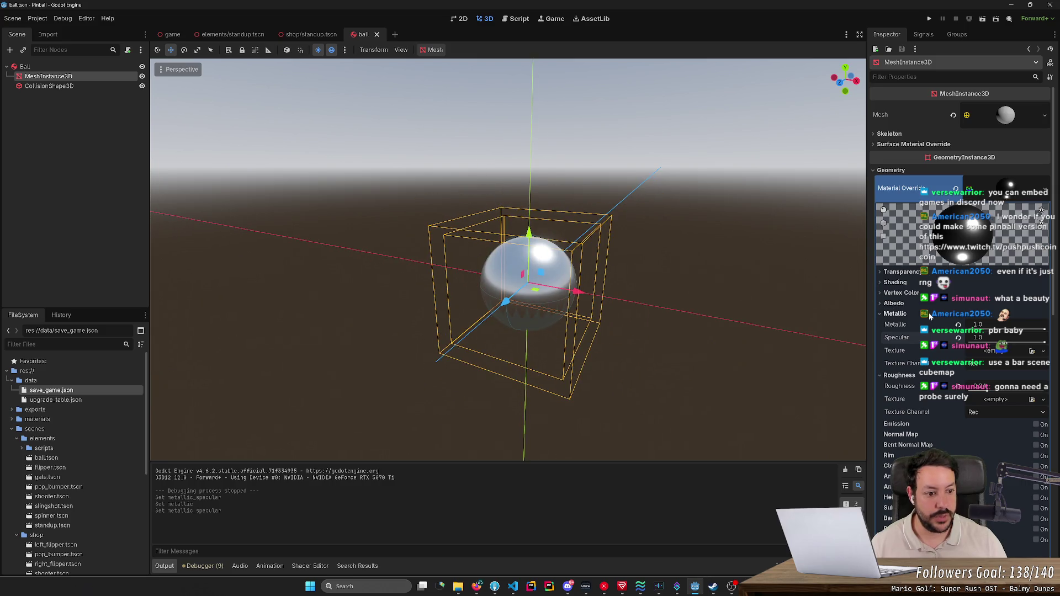
pyautogui.moveTo(992, 393)
pyautogui.mouseDown()
pyautogui.moveTo(1017, 393)
pyautogui.moveTo(950, 388)
pyautogui.moveTo(974, 389)
pyautogui.moveTo(959, 389)
pyautogui.mouseUp()
pyautogui.hotkey('ctrl', 's')
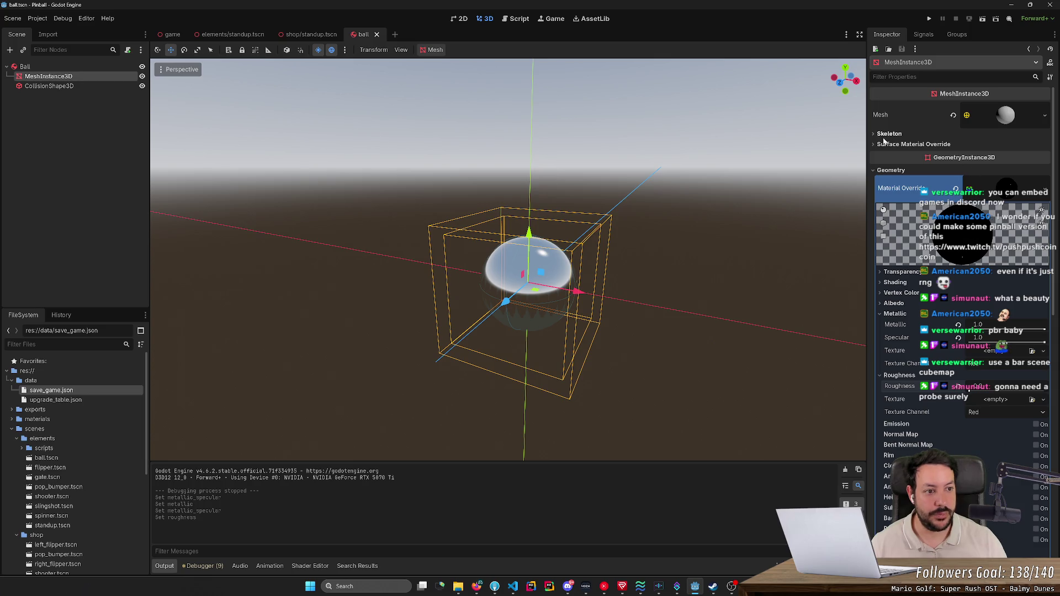
# - Switch from the ball scene to the game scene
pyautogui.scroll(-3, 508, 259)
pyautogui.scroll(6, 508, 260)
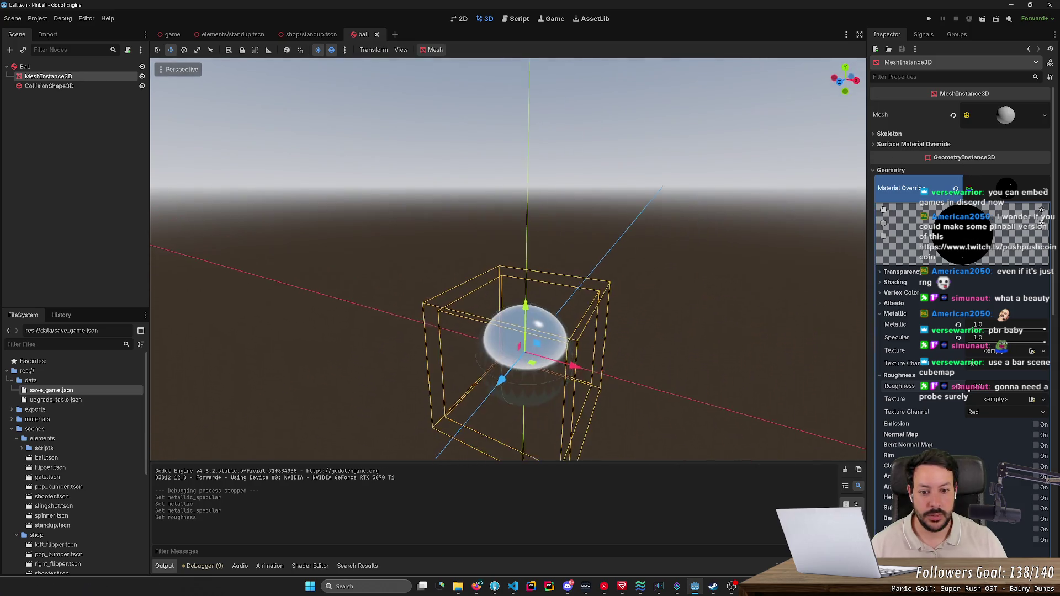
pyautogui.scroll(-4, 407, 170)
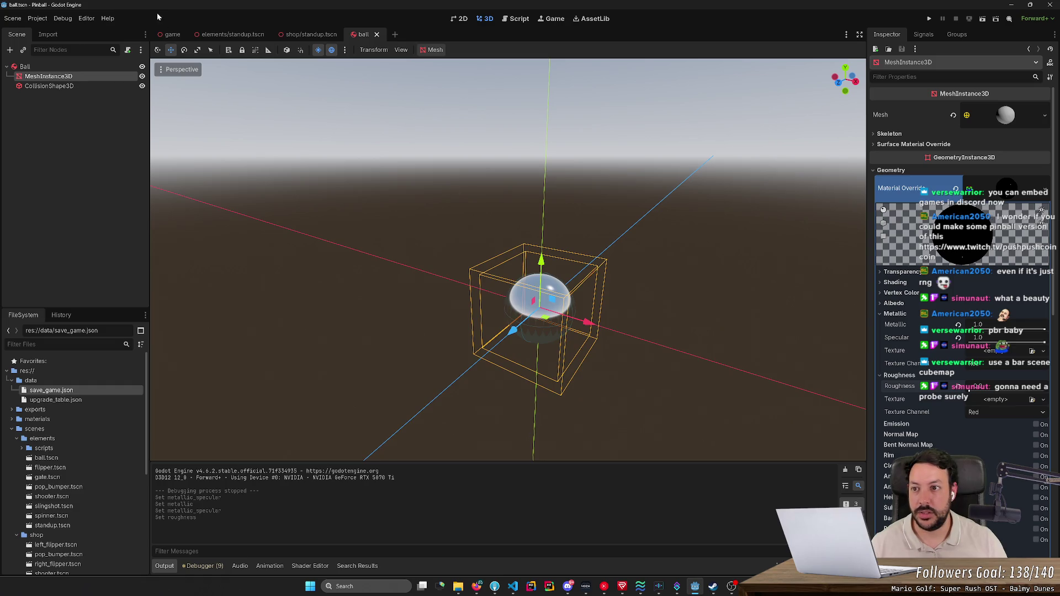
pyautogui.click(172, 34)
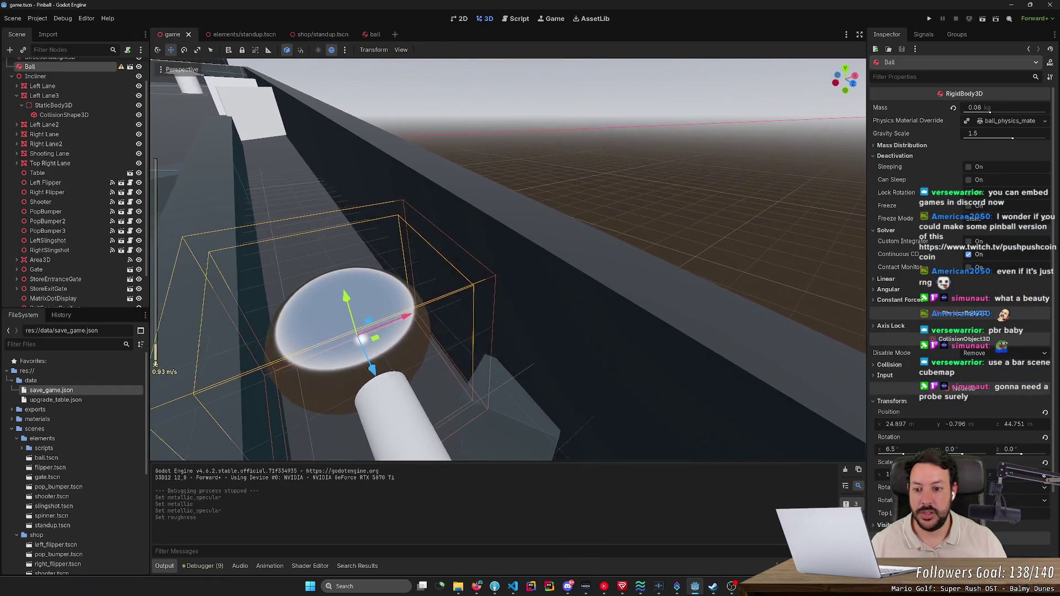
# - Run the game, flick the right flipper to test the ball, then stop it with F8
pyautogui.scroll(2, 508, 260)
pyautogui.scroll(10, 508, 260)
pyautogui.press('s')
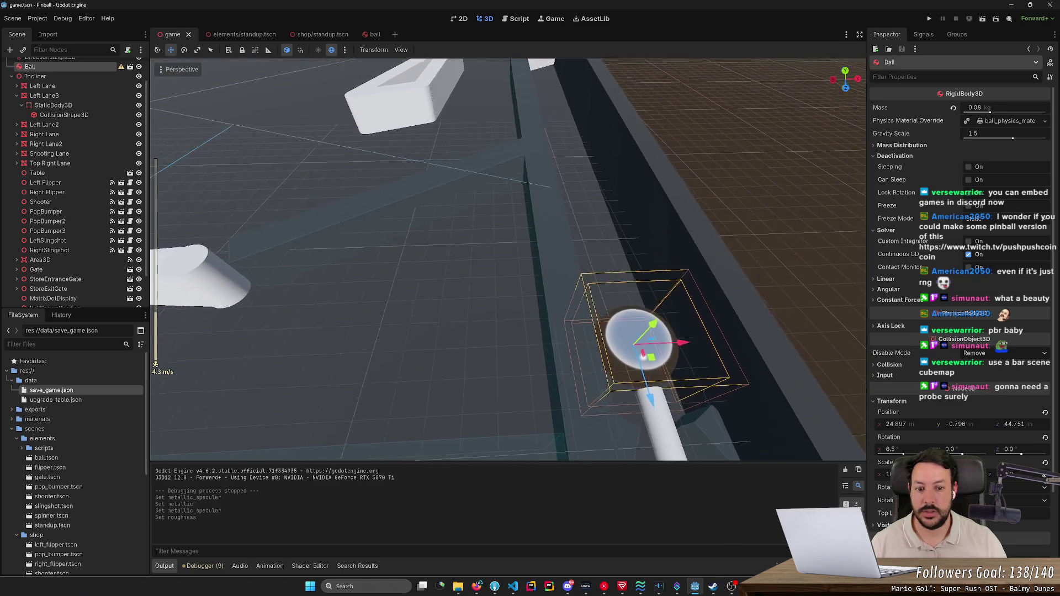
pyautogui.press('s')
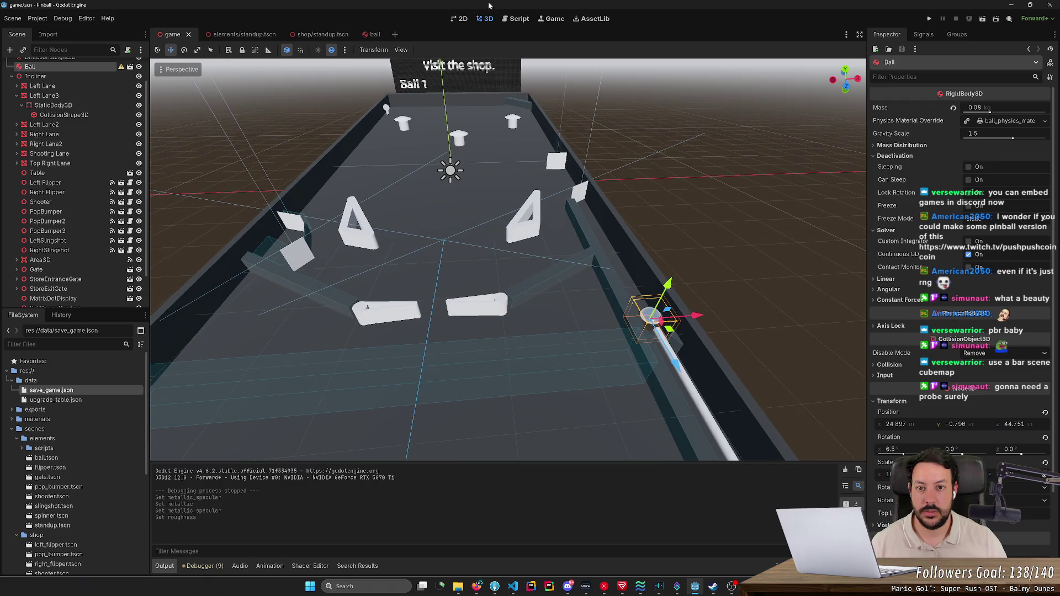
pyautogui.click(928, 19)
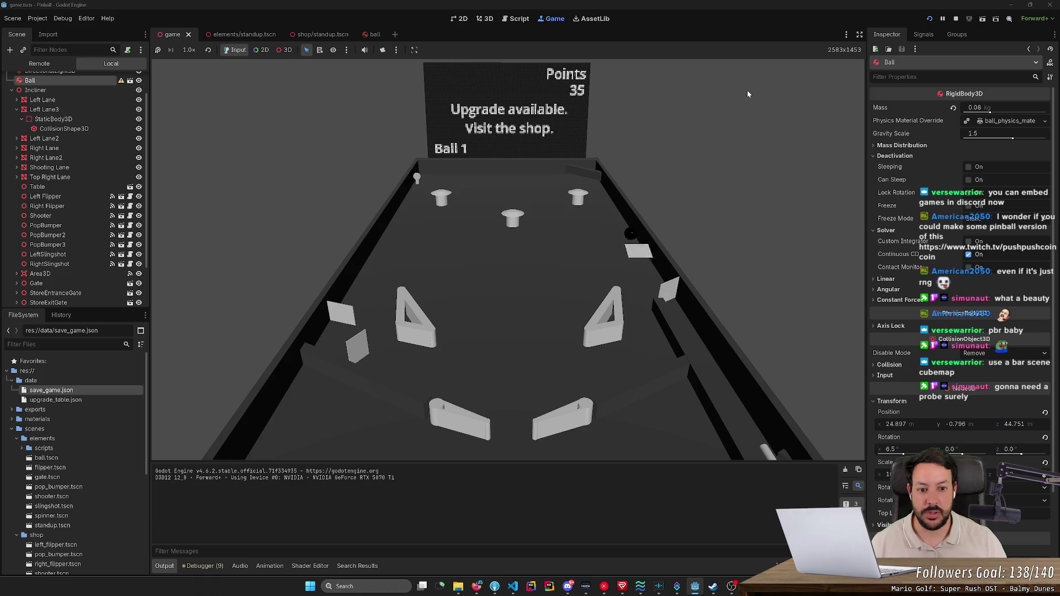
pyautogui.press('Right')
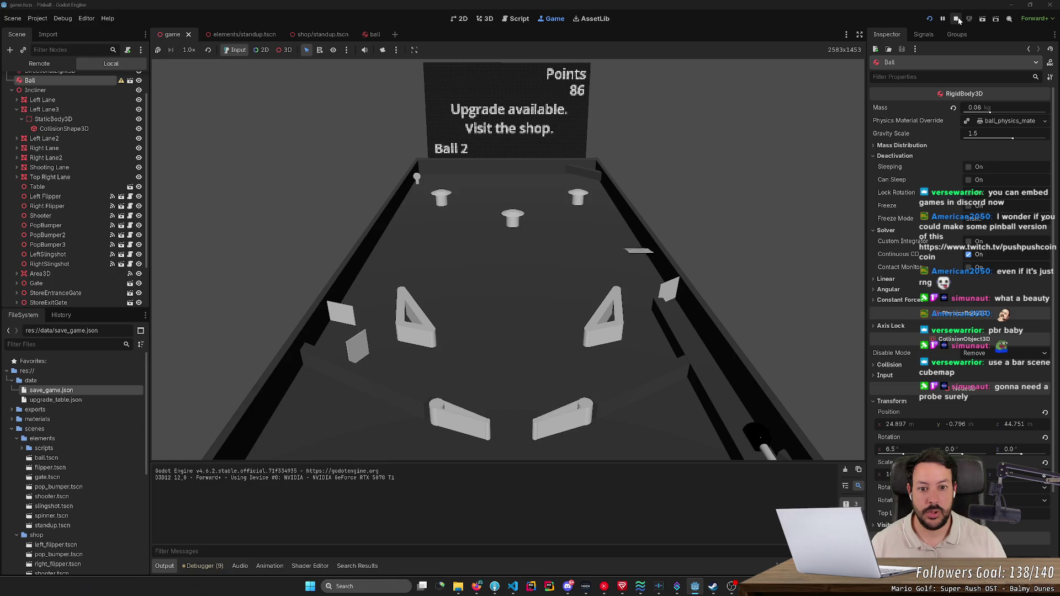
pyautogui.press('F8')
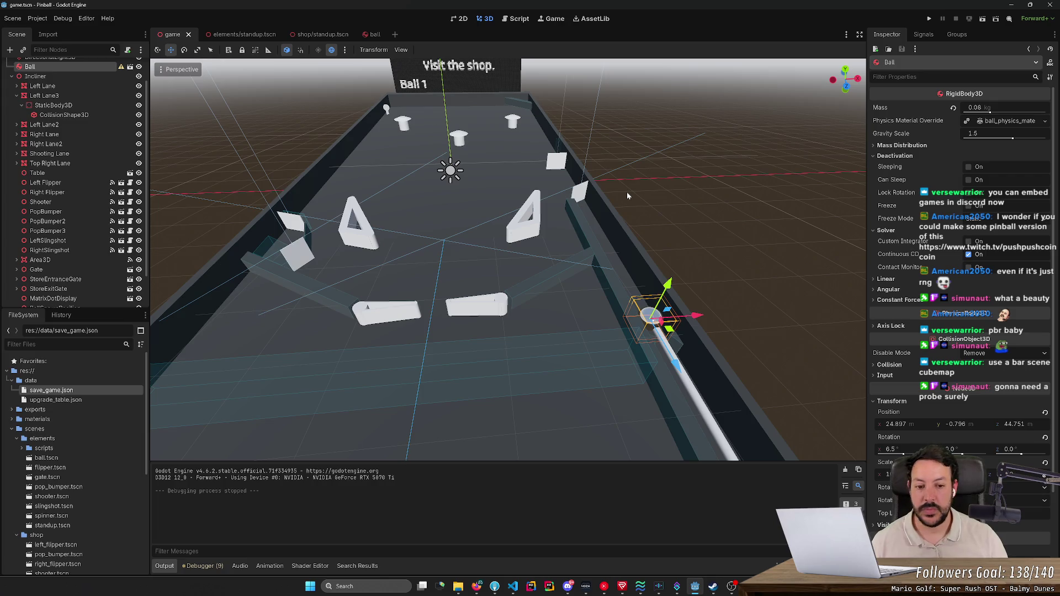
# - Add the preview sky and sun to the game scene, save, and run it
pyautogui.moveTo(675, 203); pyautogui.dragTo(517, 311)
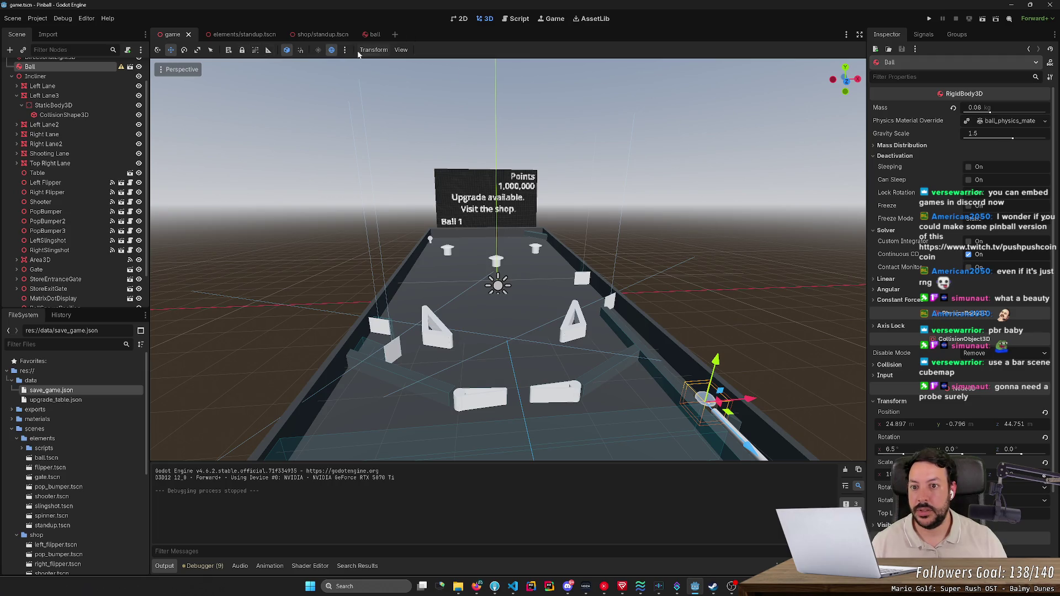
pyautogui.click(345, 50)
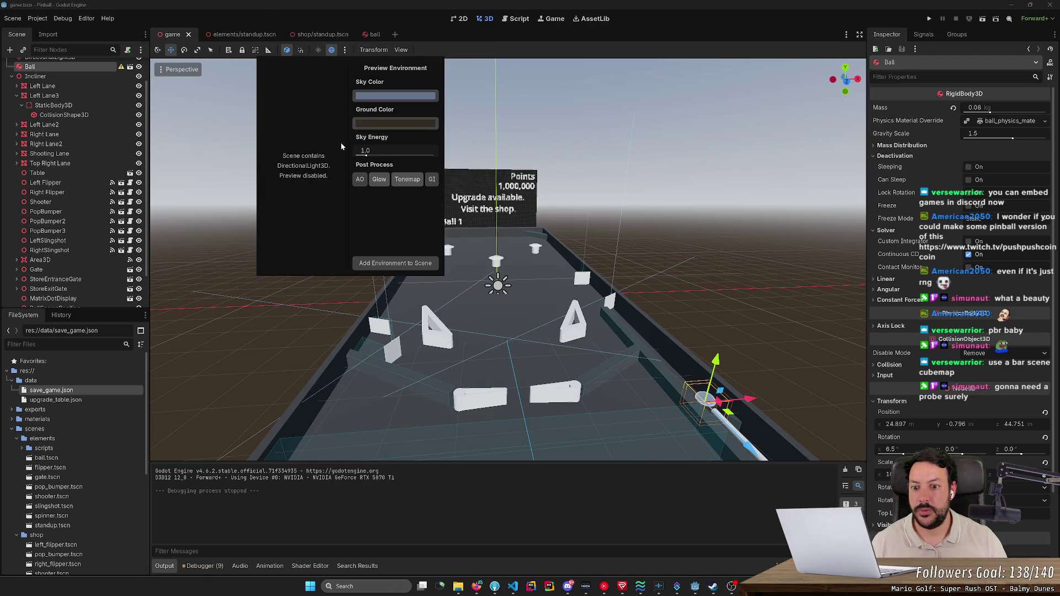
pyautogui.click(393, 263)
pyautogui.hotkey('ctrl', 's')
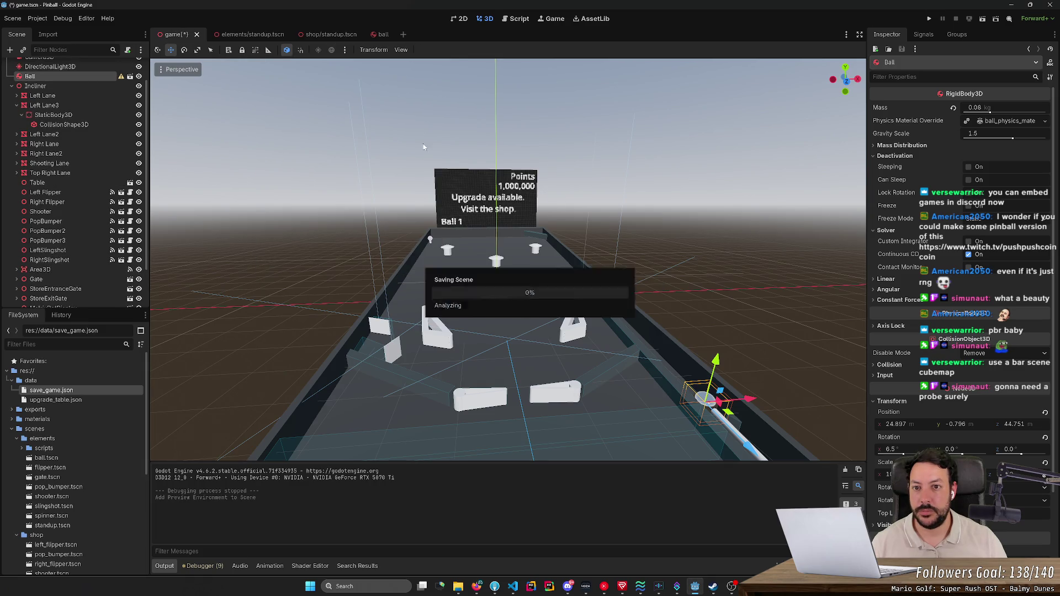
pyautogui.click(931, 20)
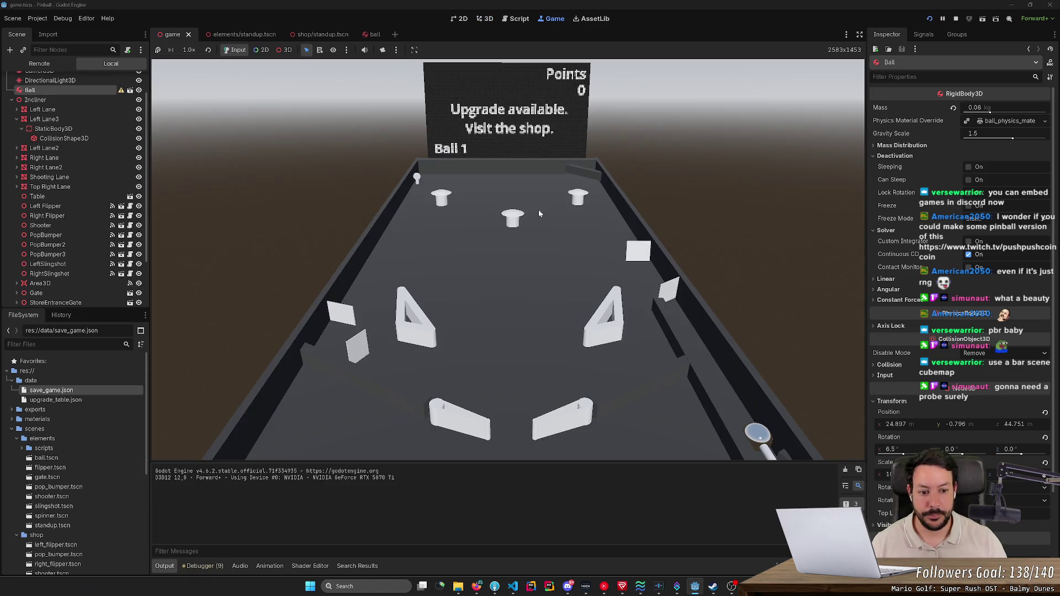
# - Play a flipper test round reaching 171 points on Ball 2, then stop the game
pyautogui.press('Left')
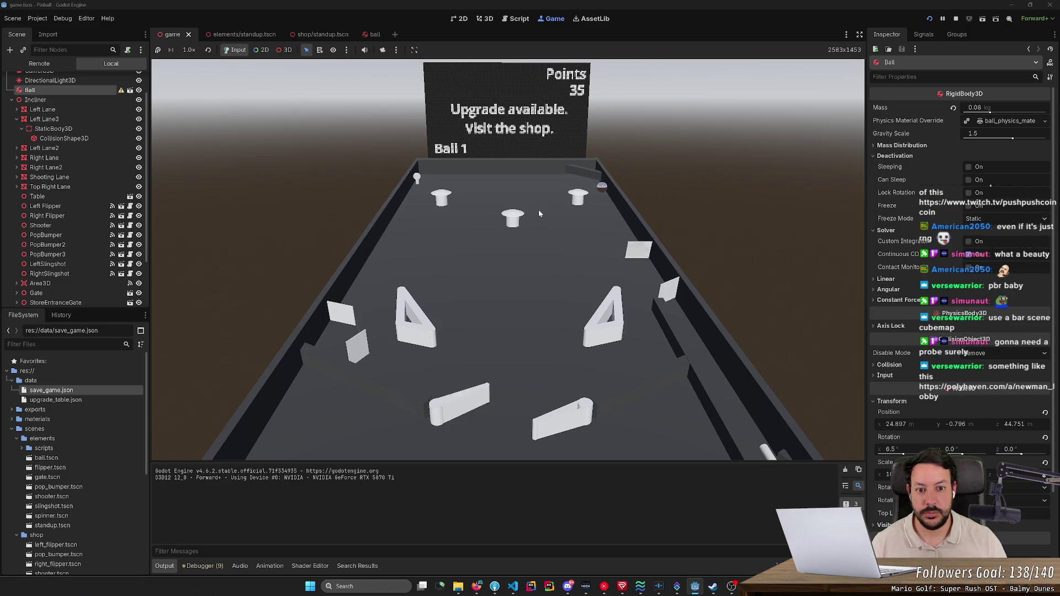
pyautogui.press('Right')
pyautogui.press('Right')
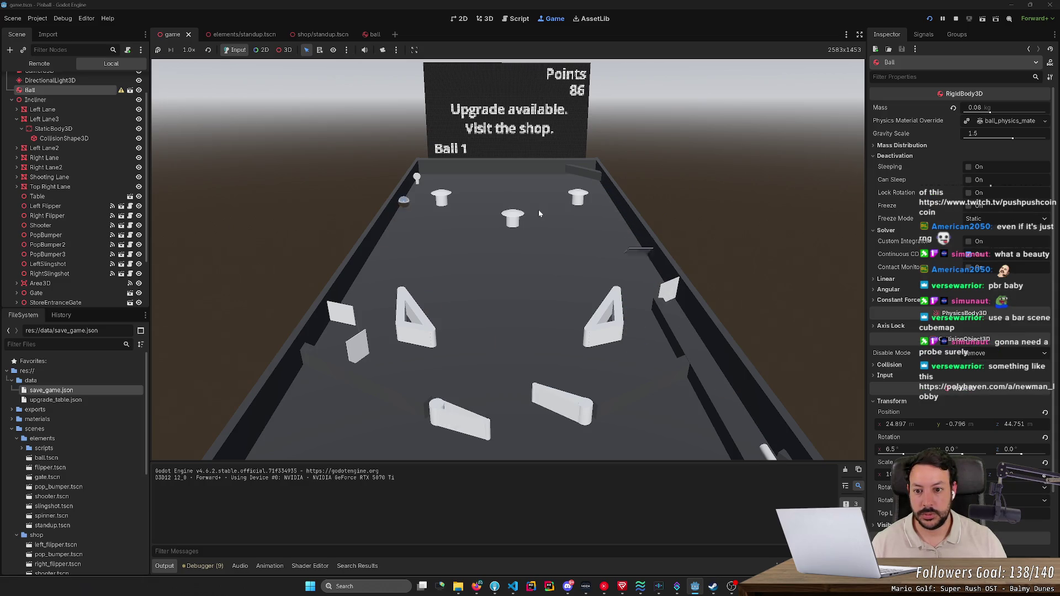
pyautogui.press('Left')
pyautogui.press('Left')
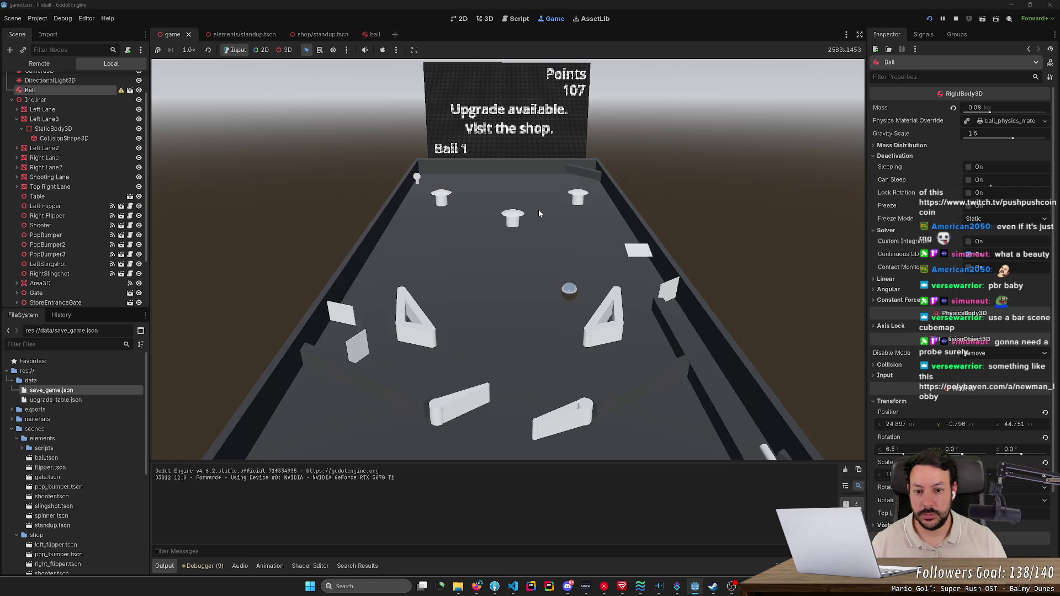
pyautogui.press('Right')
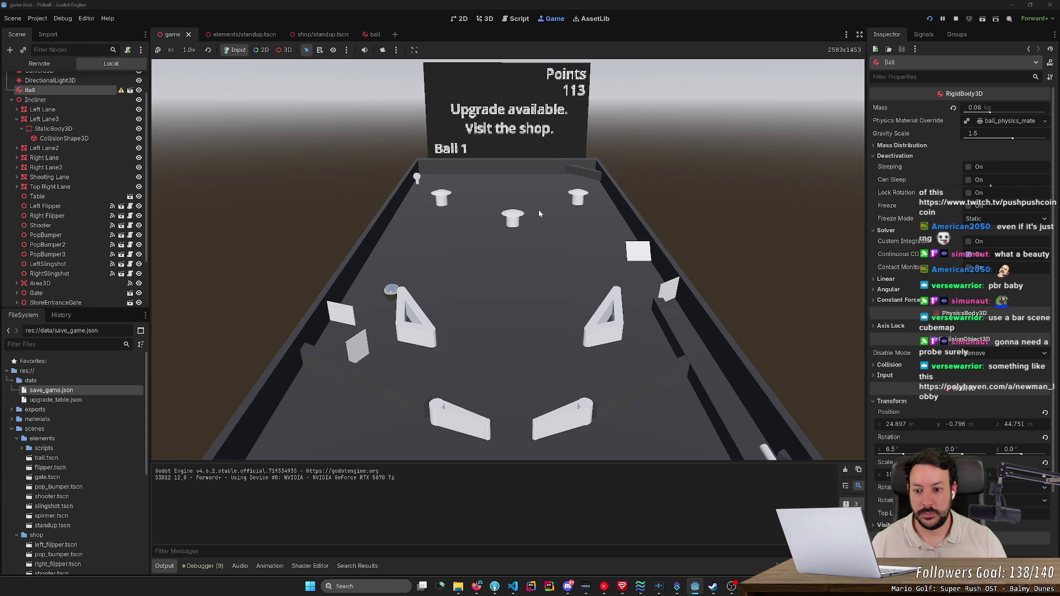
pyautogui.press('Left')
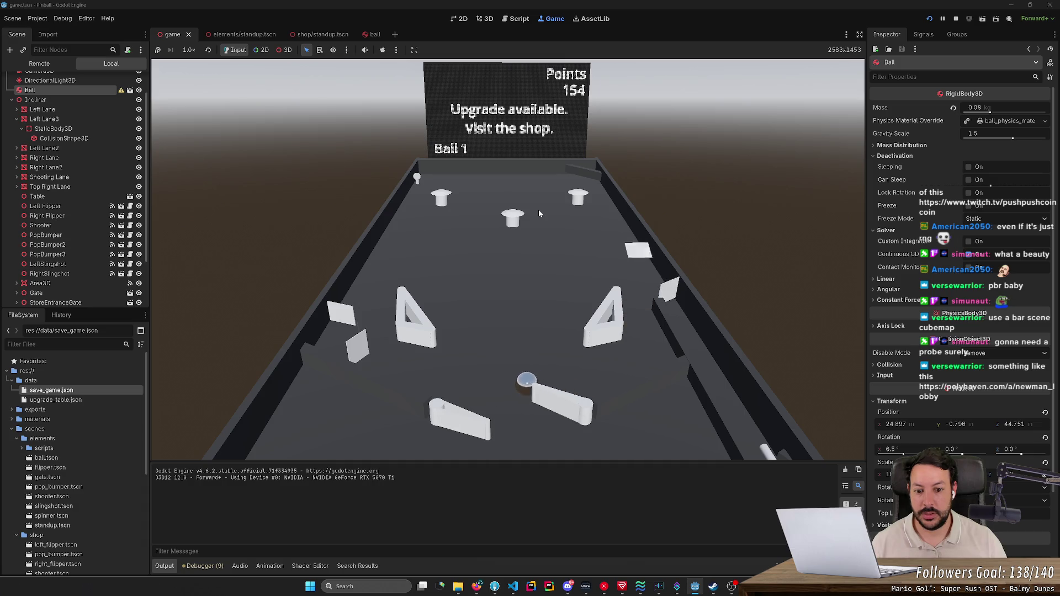
pyautogui.press('Right')
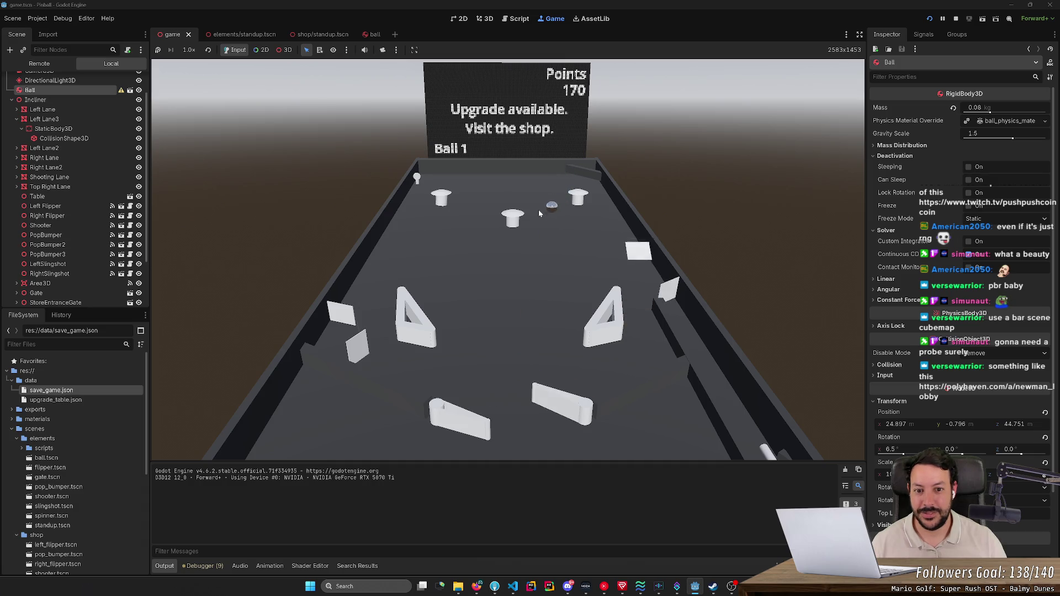
pyautogui.press('Left')
pyautogui.press('Right')
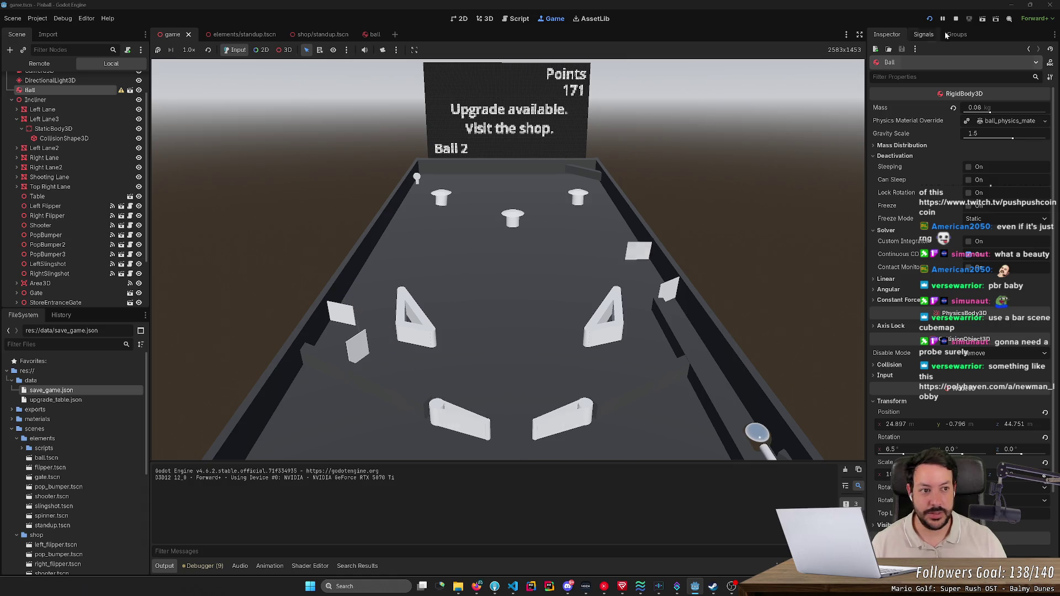
pyautogui.click(956, 18)
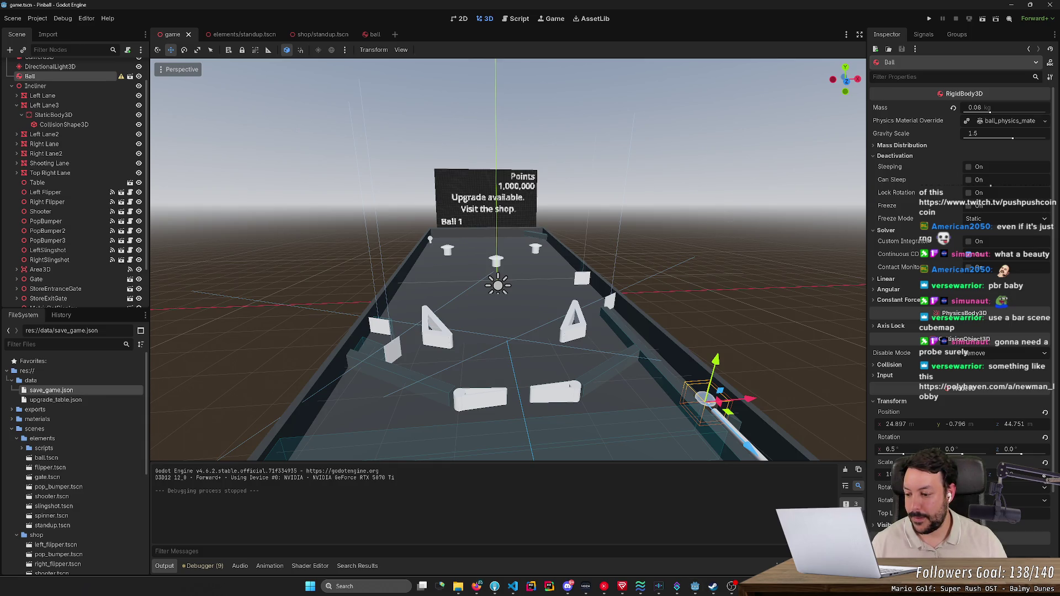
pyautogui.moveTo(422, 586)
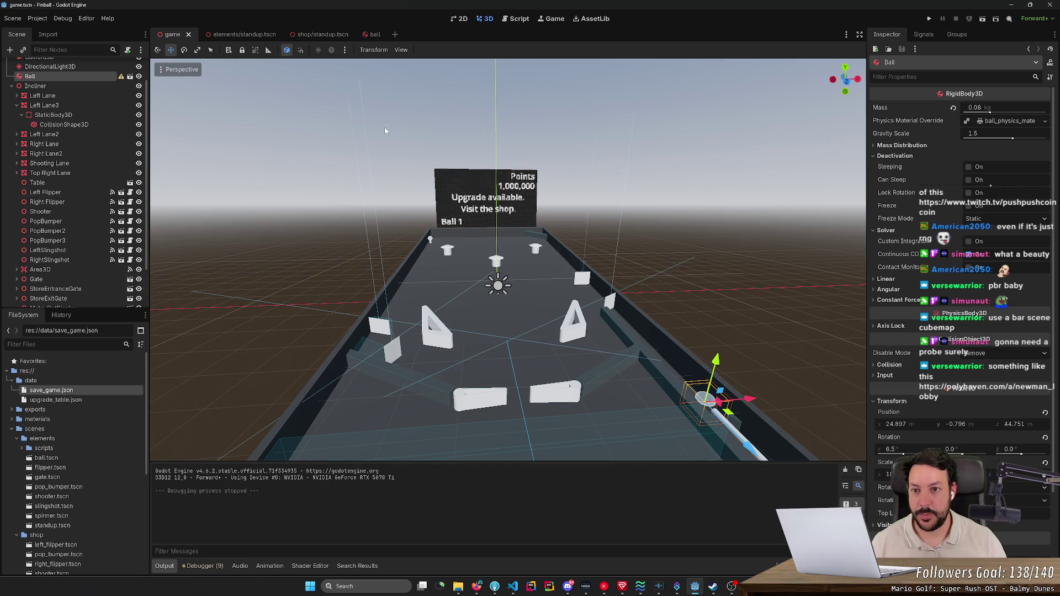
pyautogui.scroll(2, 66, 251)
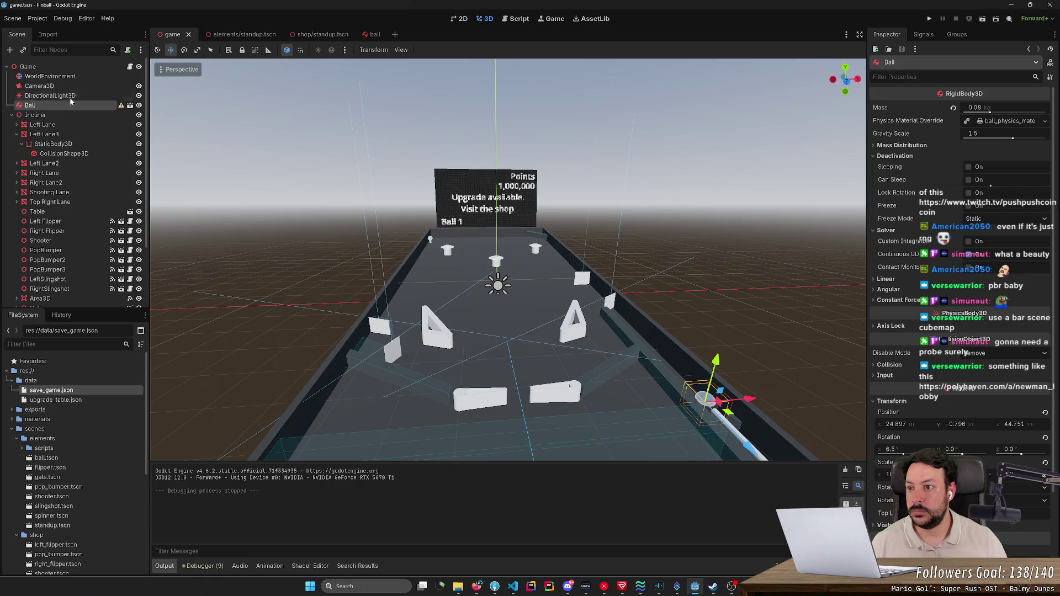
pyautogui.click(75, 80)
pyautogui.click(1012, 109)
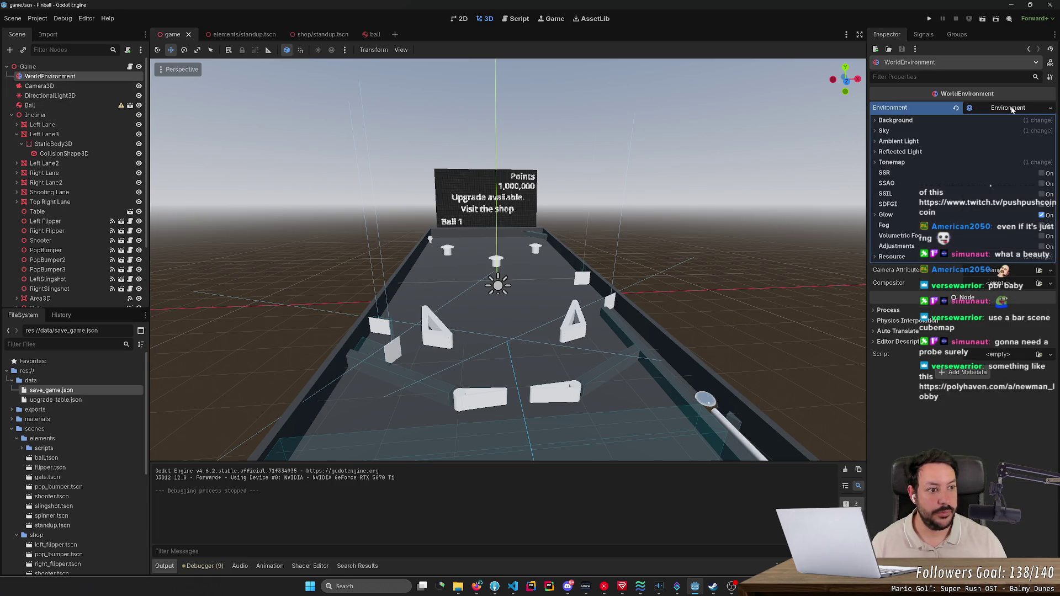
# - Try Keep and Canvas background modes and raise the energy, then return to Sky
pyautogui.click(896, 120)
pyautogui.click(993, 133)
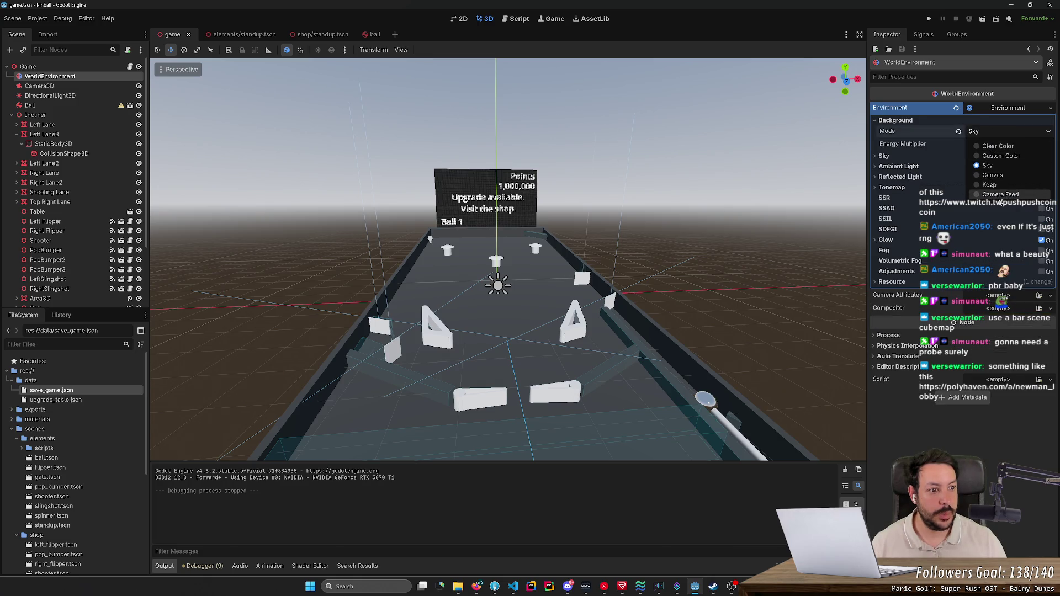
pyautogui.click(989, 185)
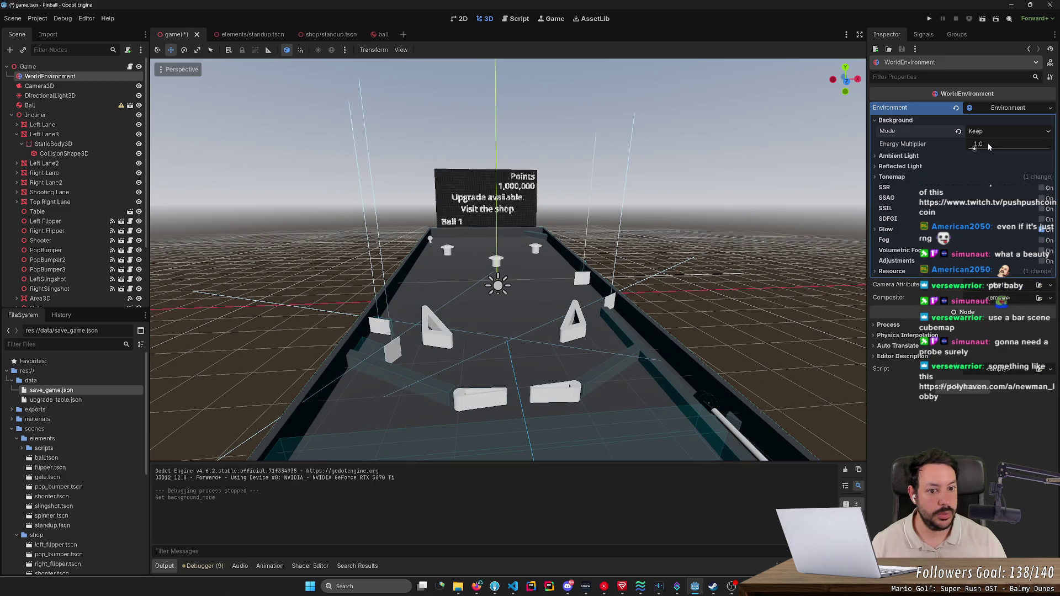
pyautogui.moveTo(982, 148)
pyautogui.mouseDown()
pyautogui.moveTo(1010, 148)
pyautogui.moveTo(959, 146)
pyautogui.mouseUp()
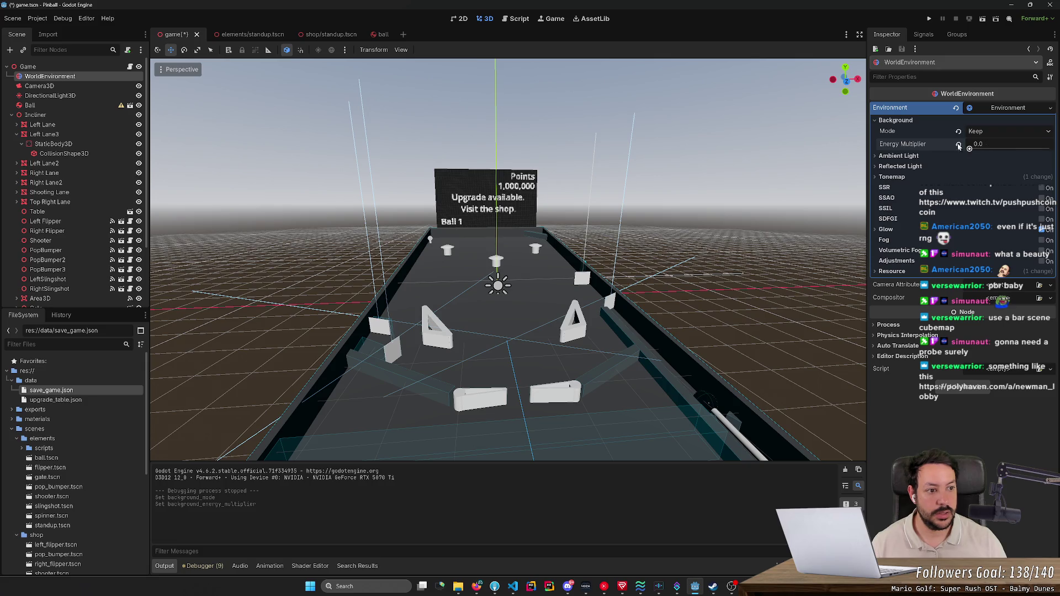
pyautogui.click(1002, 132)
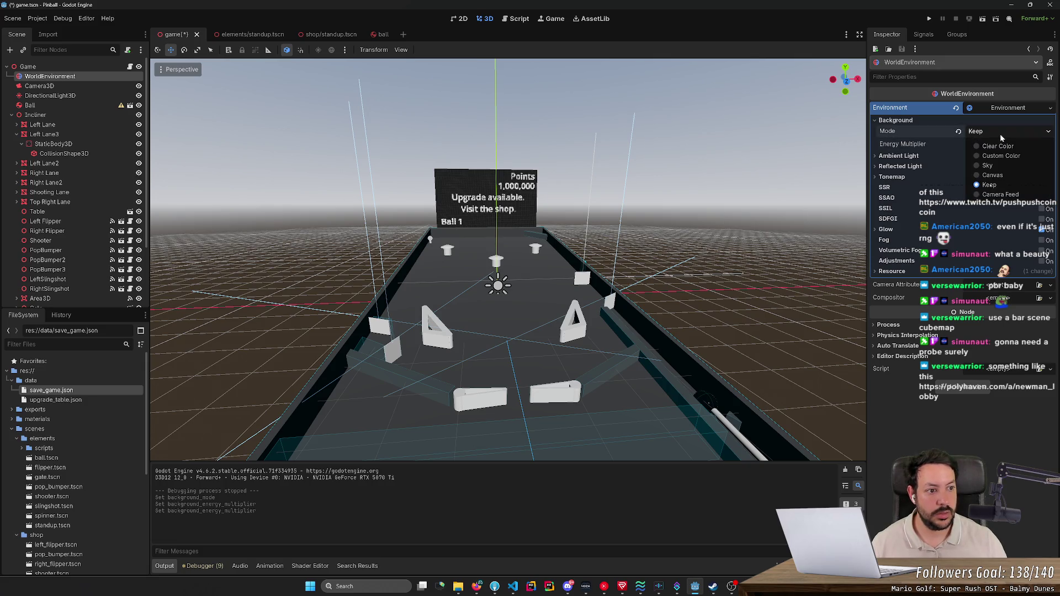
pyautogui.click(989, 175)
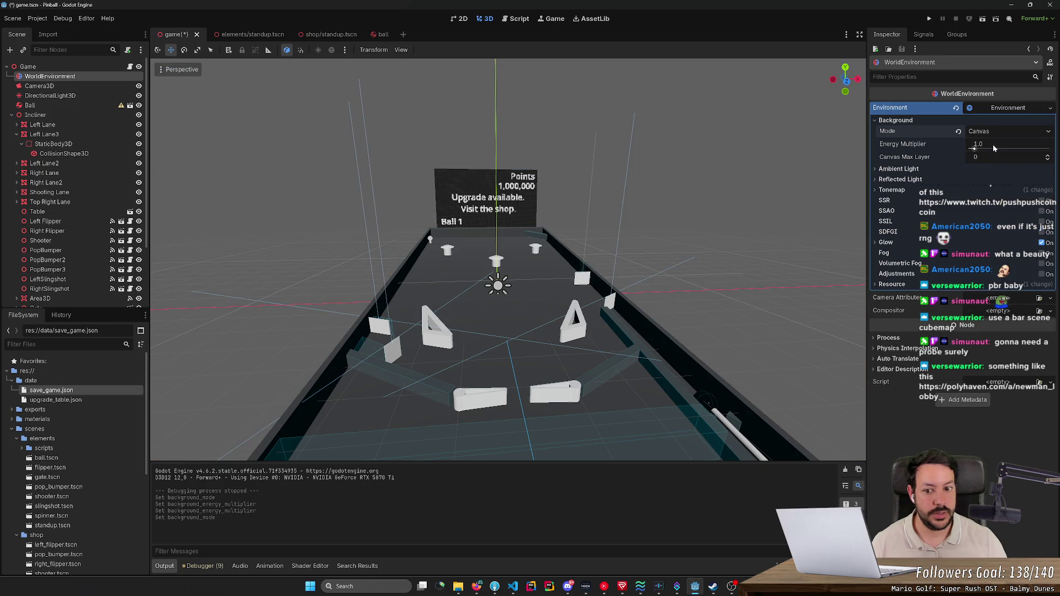
pyautogui.click(1001, 136)
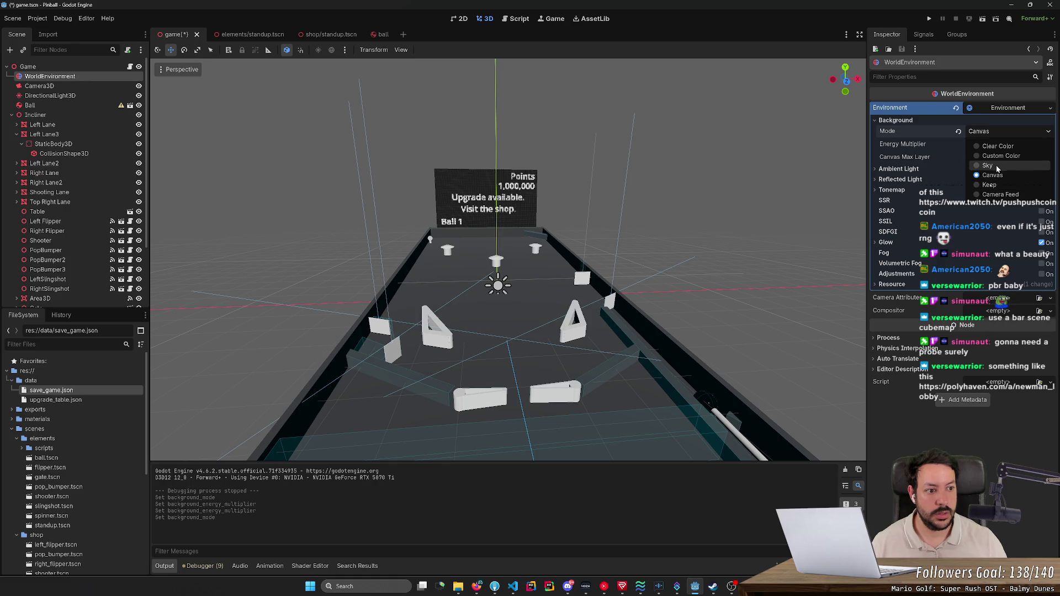
pyautogui.click(997, 165)
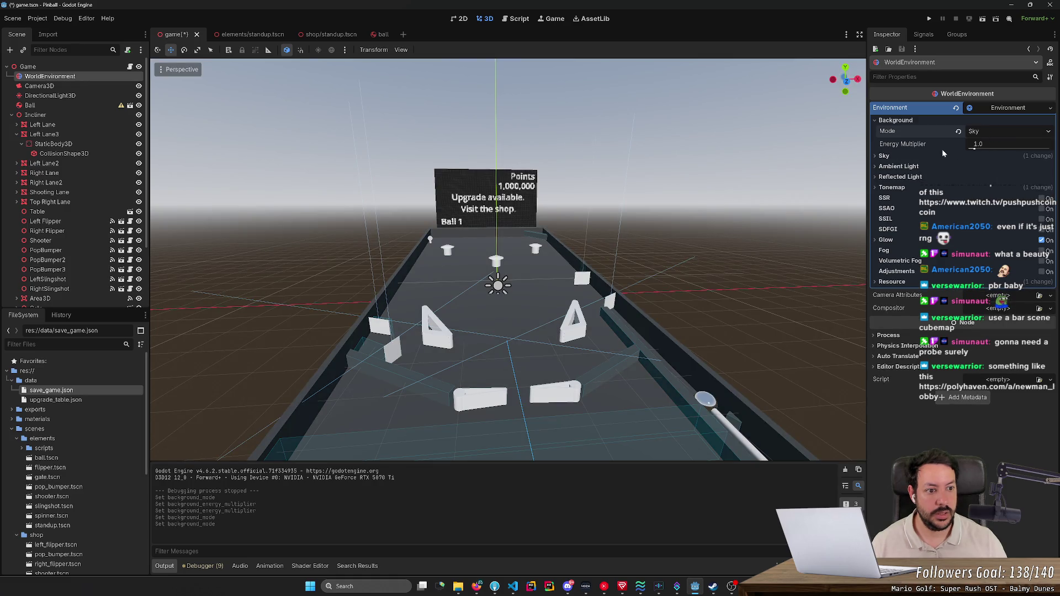
# - Try Custom Color, then settle on the Clear Color background mode
pyautogui.click(996, 137)
pyautogui.click(996, 152)
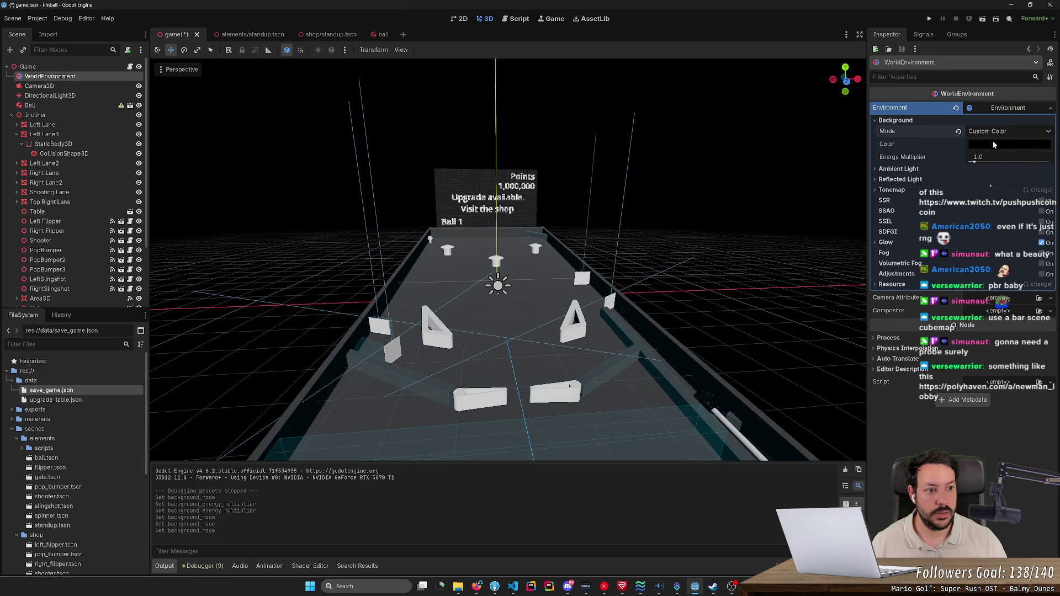
pyautogui.click(994, 145)
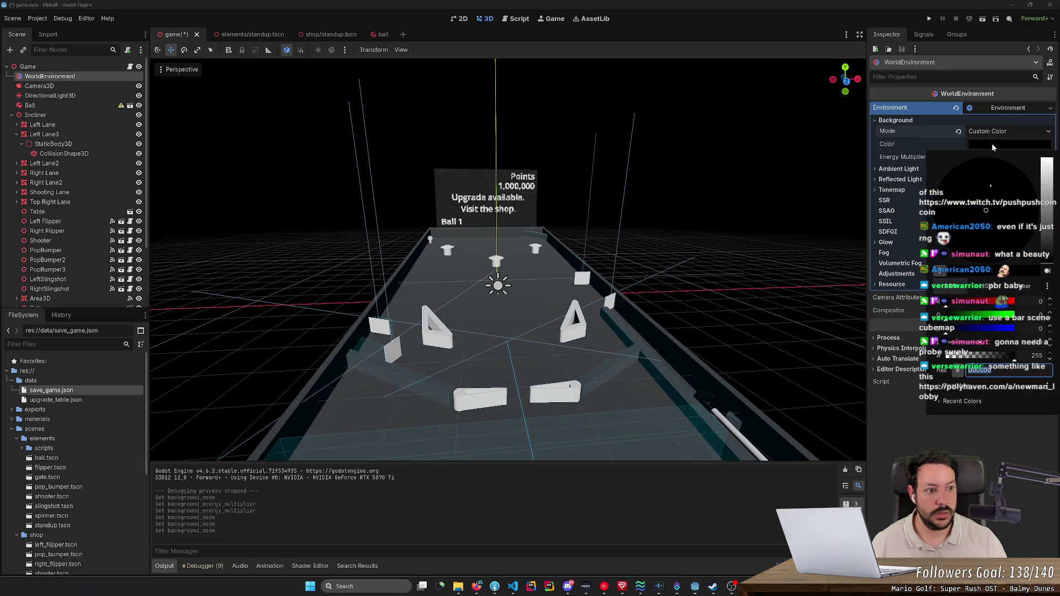
pyautogui.click(997, 132)
pyautogui.click(998, 132)
pyautogui.click(999, 146)
pyautogui.click(998, 134)
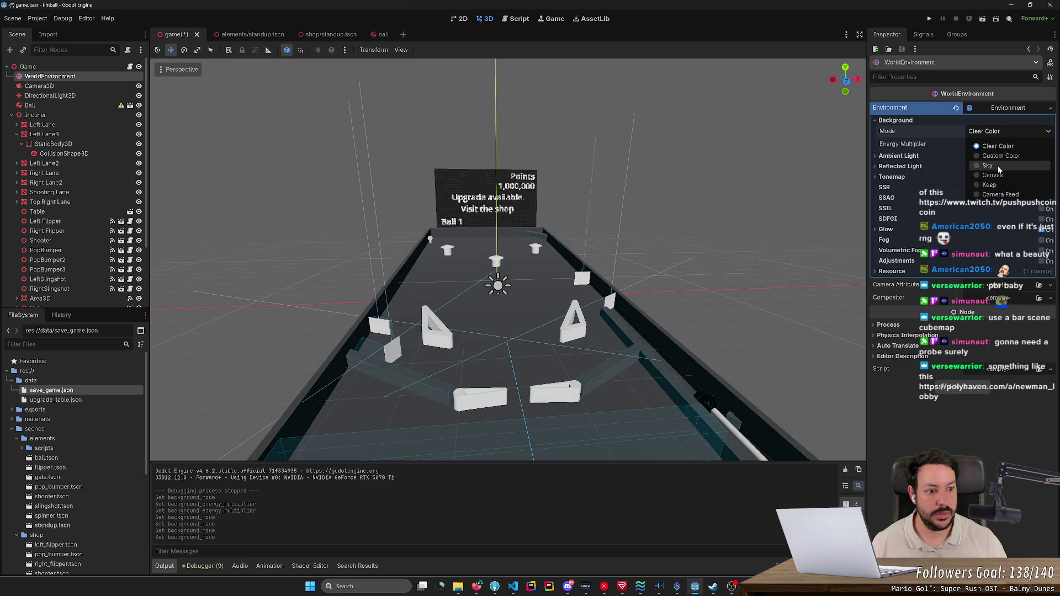
pyautogui.click(908, 155)
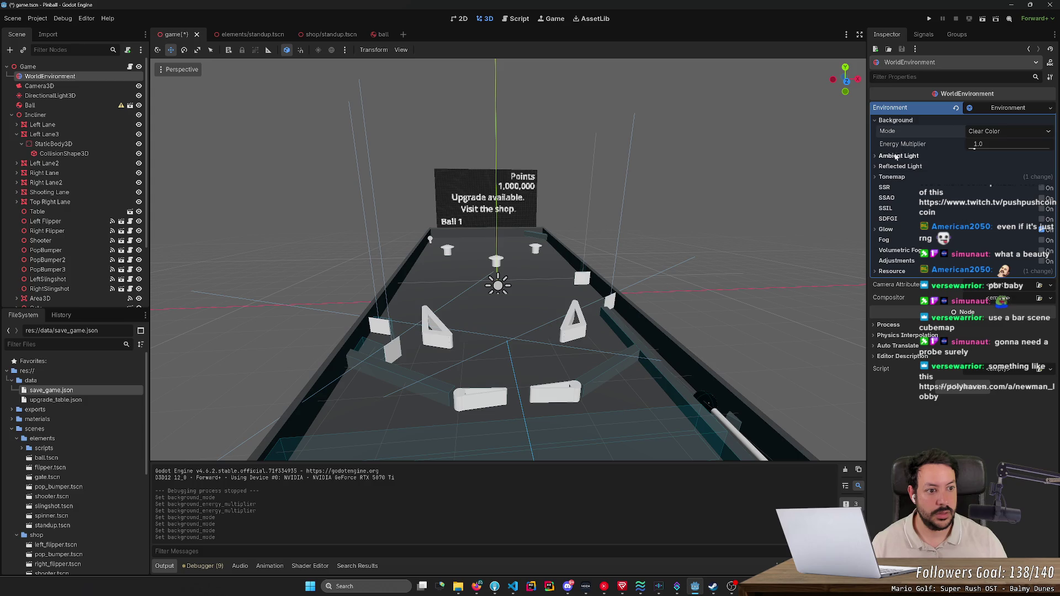
pyautogui.click(897, 156)
# - Set Background Mode to Canvas, then clear the Environment resource to <empty>
pyautogui.click(987, 168)
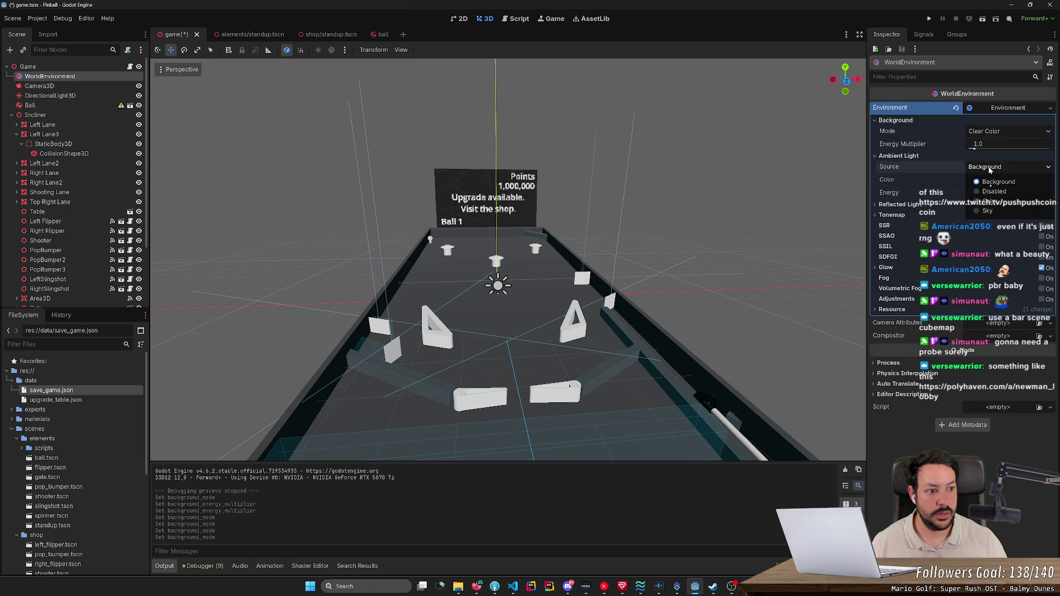
pyautogui.click(989, 168)
pyautogui.click(996, 132)
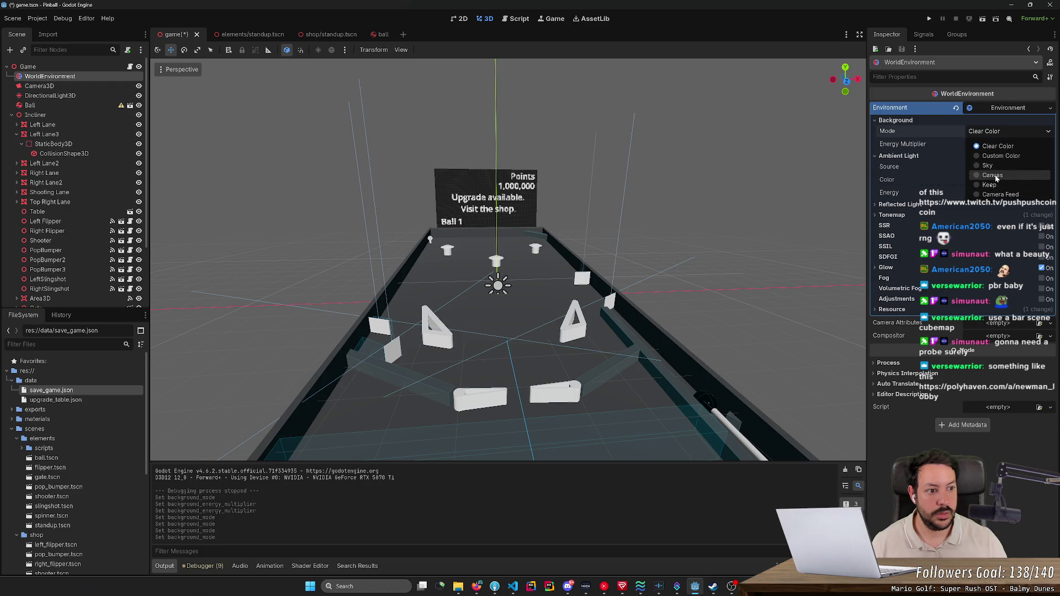
pyautogui.click(993, 175)
pyautogui.click(997, 132)
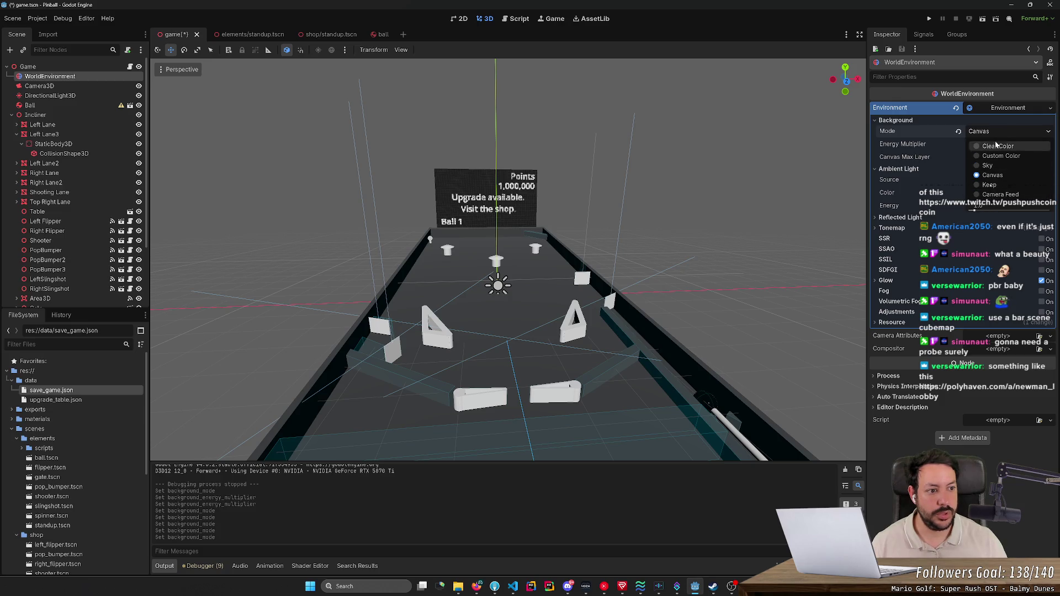
pyautogui.click(992, 128)
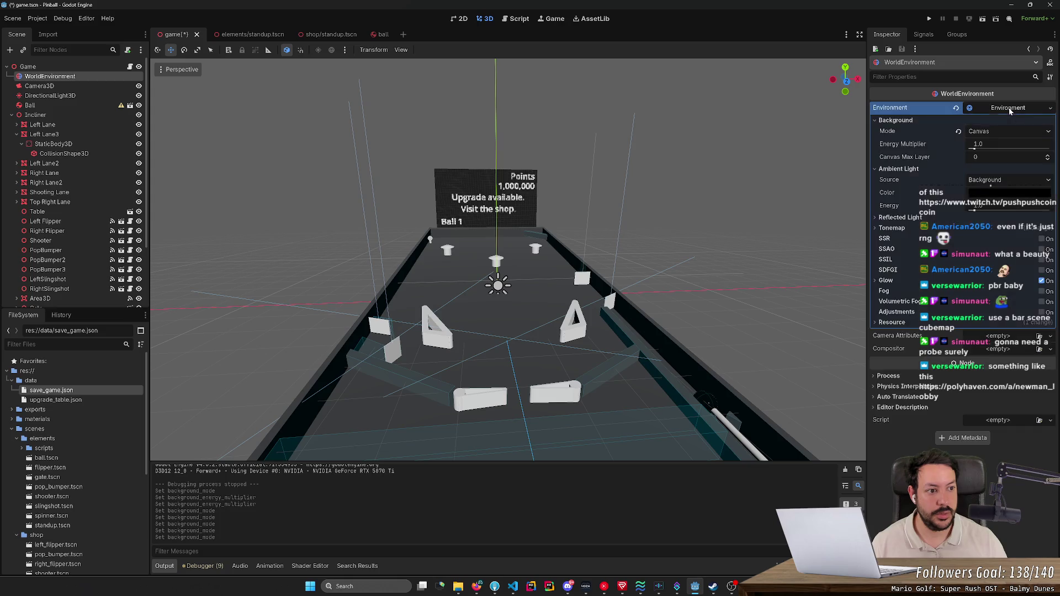
pyautogui.click(1049, 110)
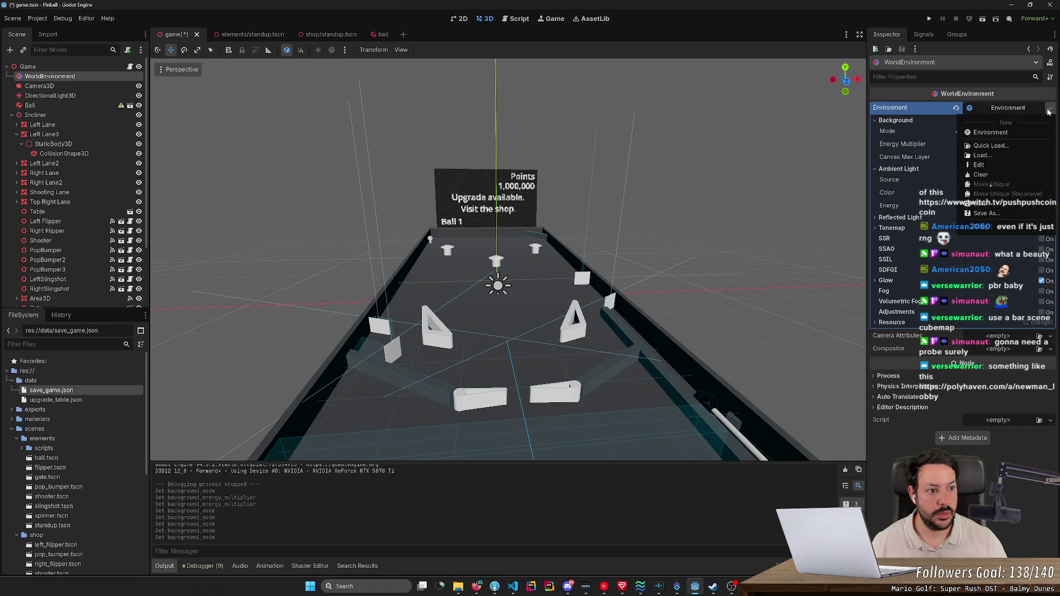
pyautogui.click(981, 175)
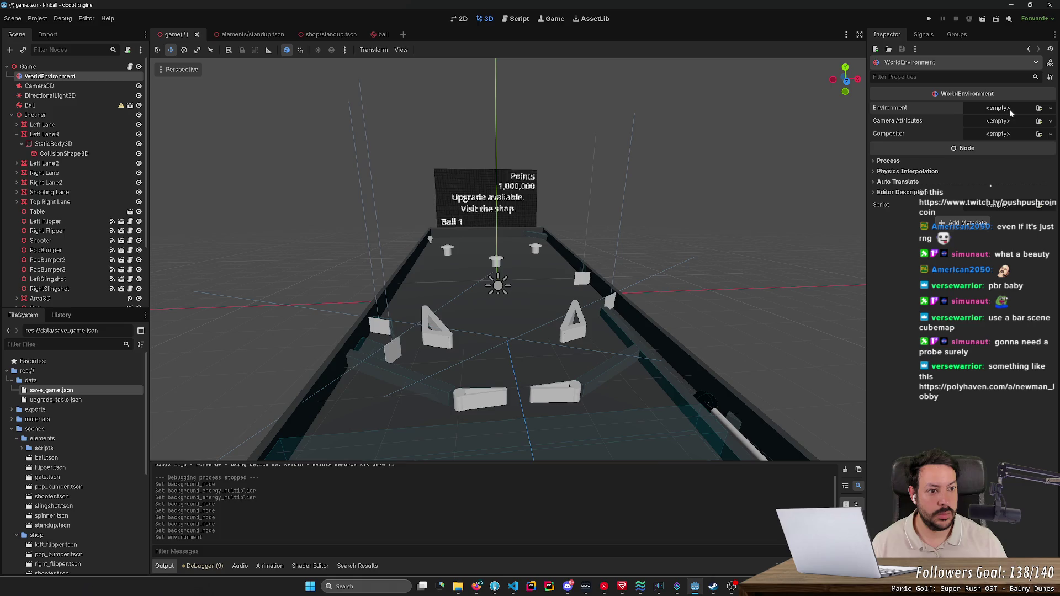
# - Create a new Environment resource and set its background mode to Sky
pyautogui.click(1011, 110)
pyautogui.click(1013, 137)
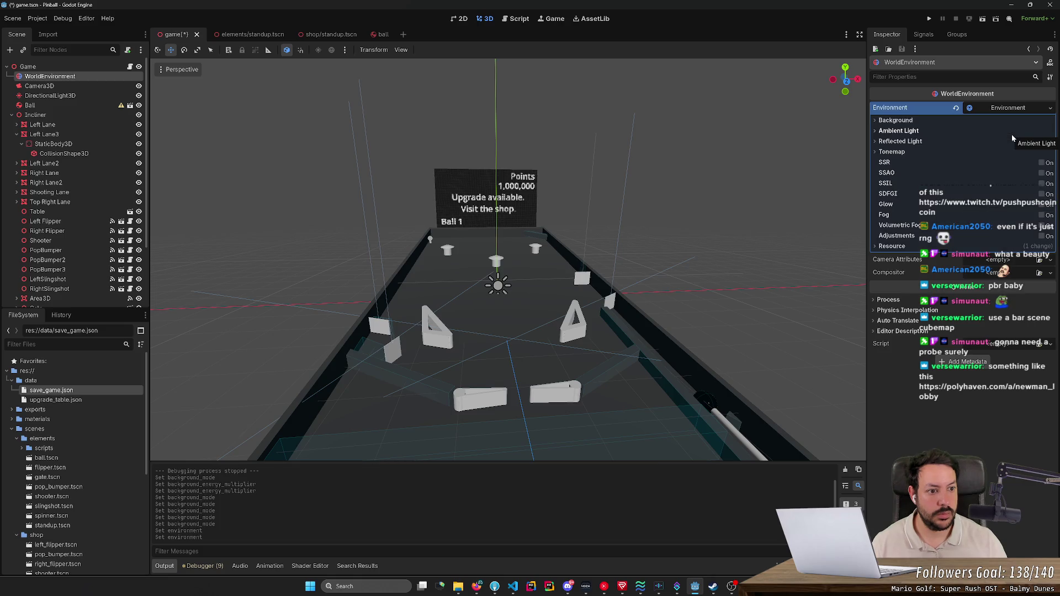
pyautogui.click(896, 120)
pyautogui.click(999, 131)
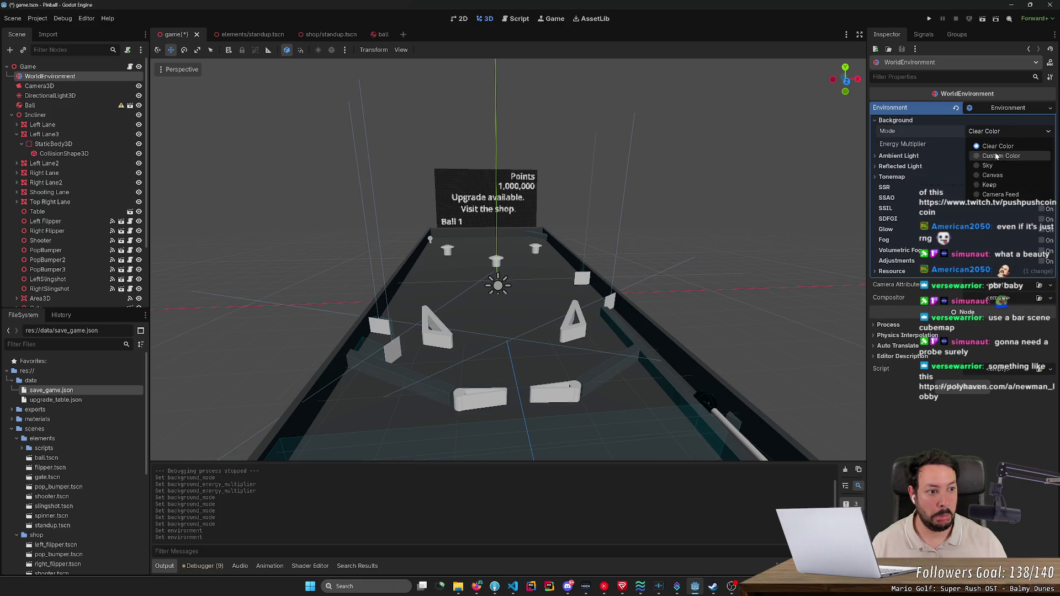
pyautogui.click(999, 155)
pyautogui.click(999, 132)
pyautogui.click(994, 168)
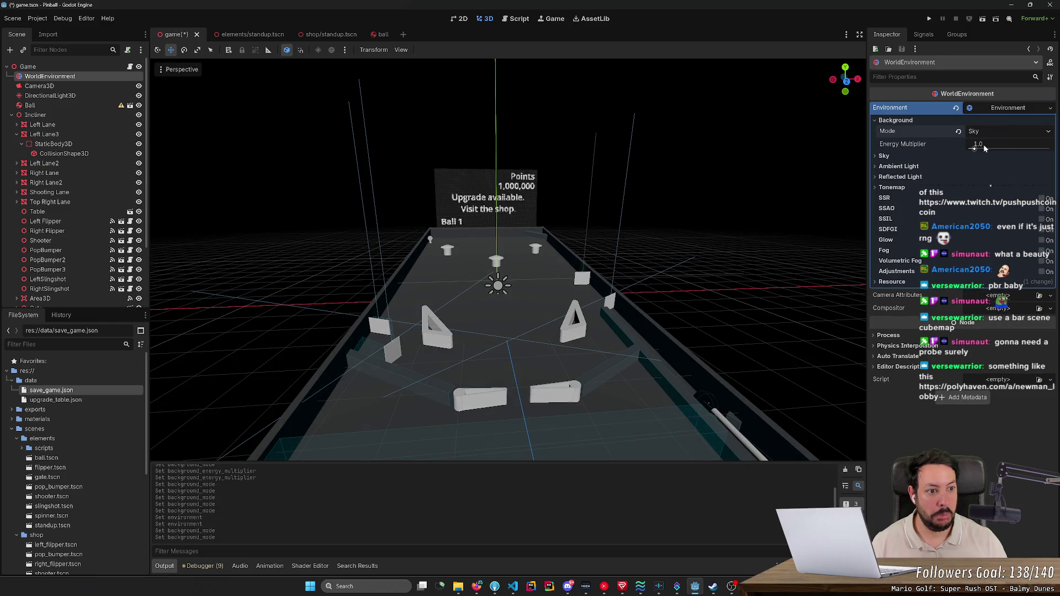
# - Add a new Sky with wider FOV and 360° rotation, then undo back and redo once
pyautogui.click(909, 158)
pyautogui.click(1001, 168)
pyautogui.click(1010, 178)
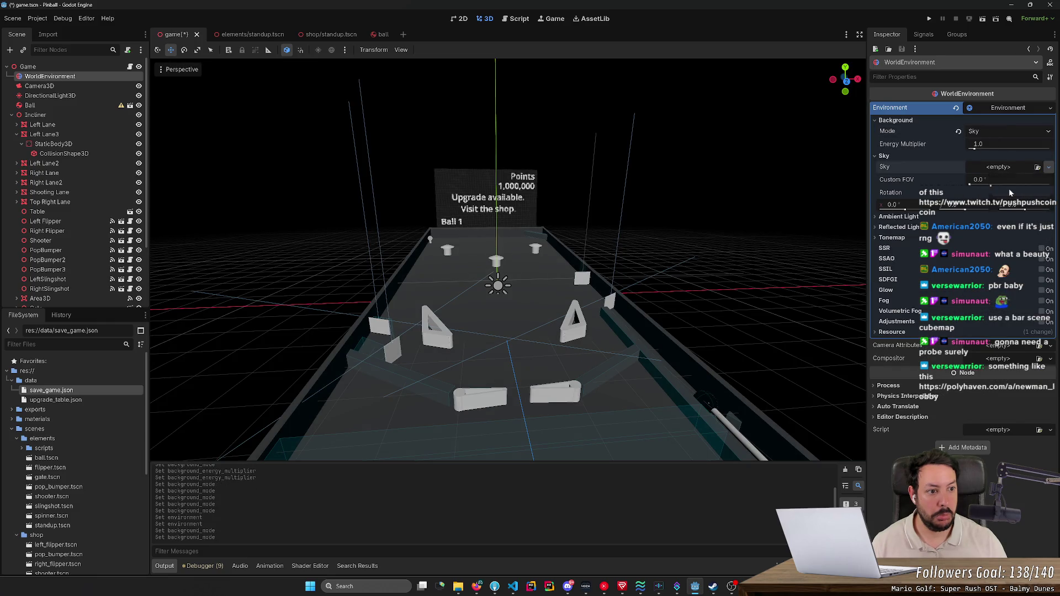
pyautogui.moveTo(980, 180); pyautogui.dragTo(994, 180)
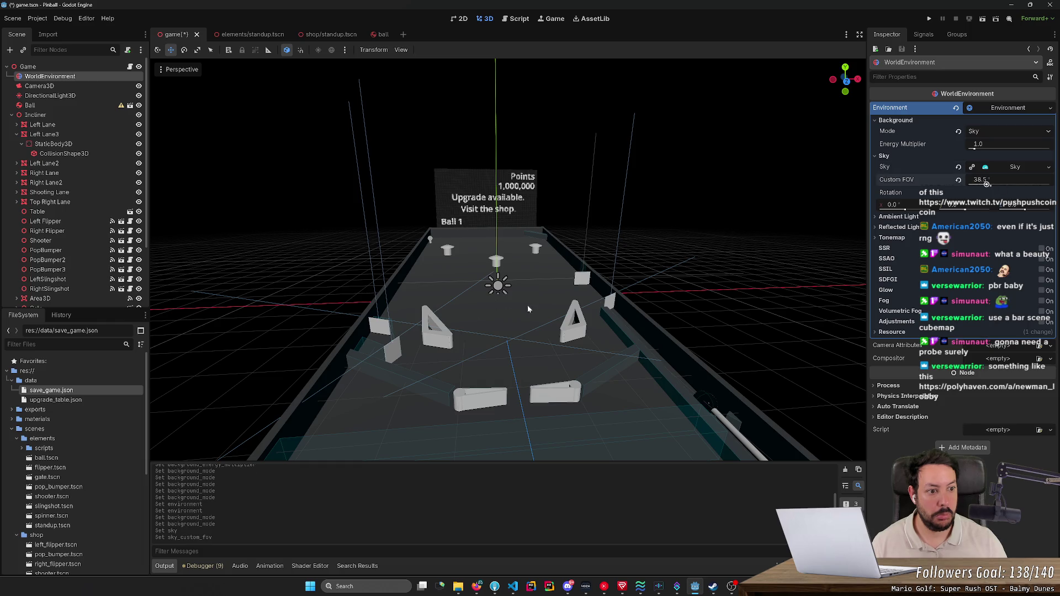
pyautogui.moveTo(897, 205); pyautogui.dragTo(951, 212)
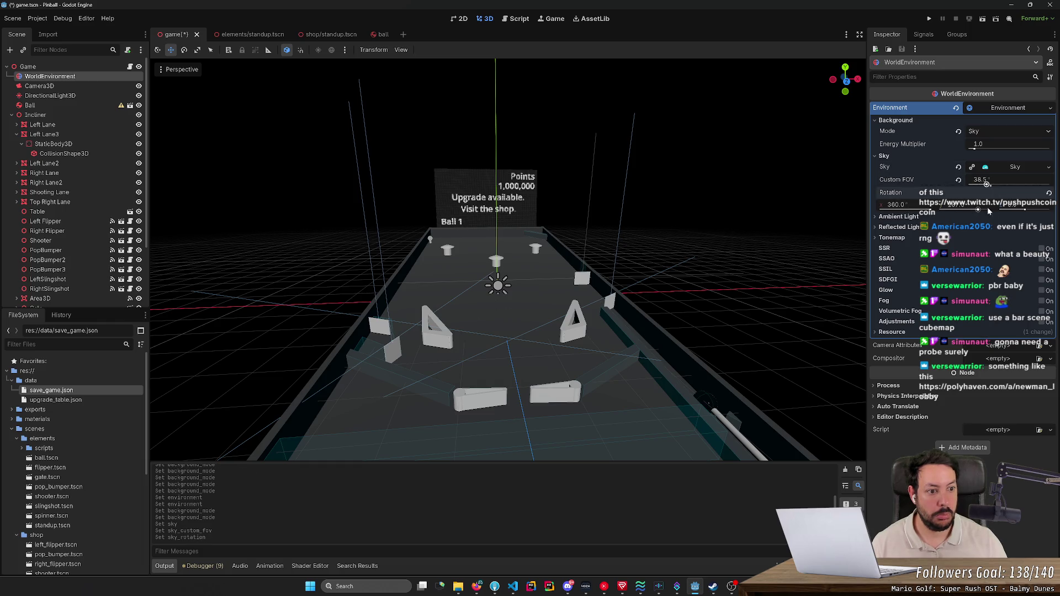
pyautogui.hotkey('ctrl', 'z')
pyautogui.hotkey('ctrl', 'z')
pyautogui.hotkey('ctrl', 'z')
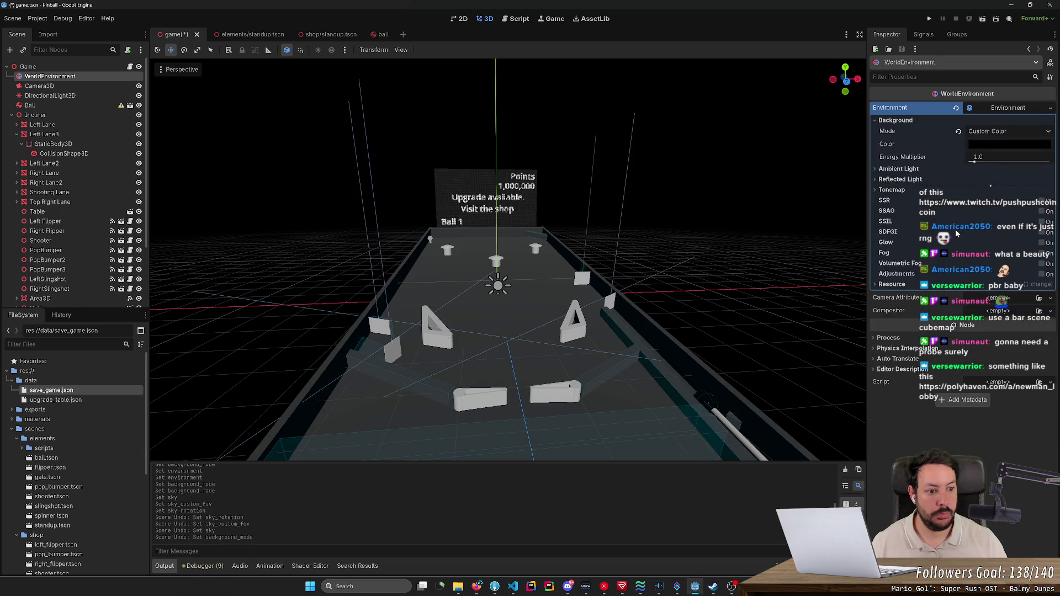
pyautogui.hotkey('ctrl', 'z')
pyautogui.hotkey('ctrl', 'z')
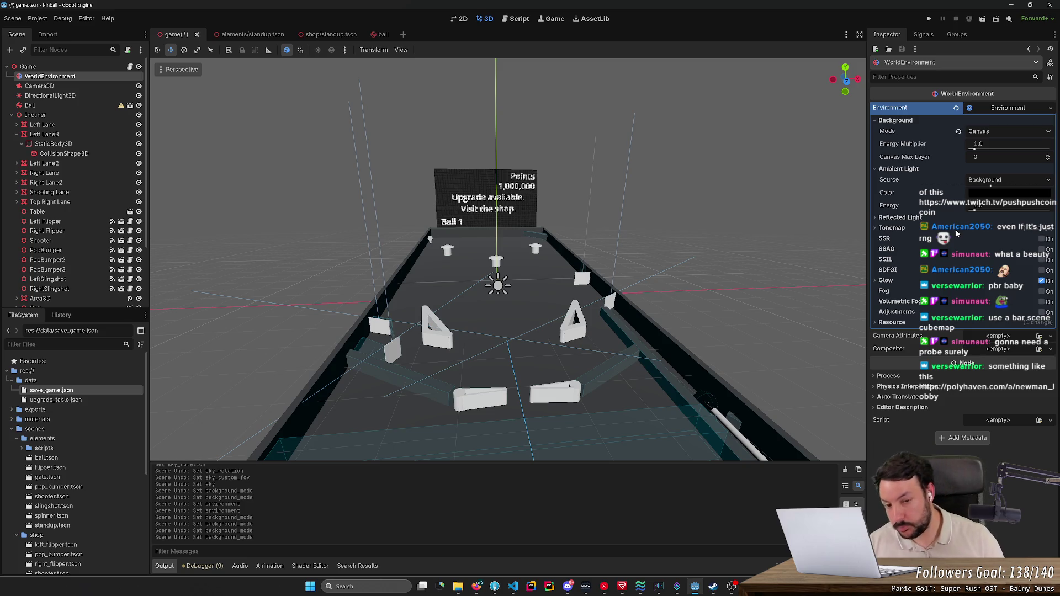
pyautogui.hotkey('ctrl', 'shift', 'z')
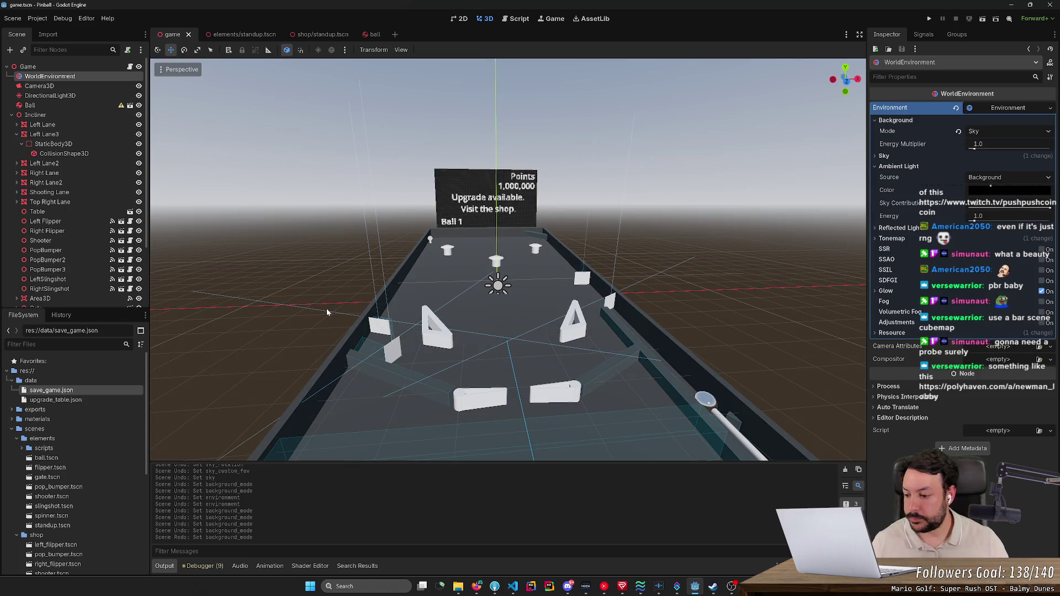
# - Zoom and orbit onto the ball, turn on SSR in the Environment, and save
pyautogui.scroll(5, 609, 383)
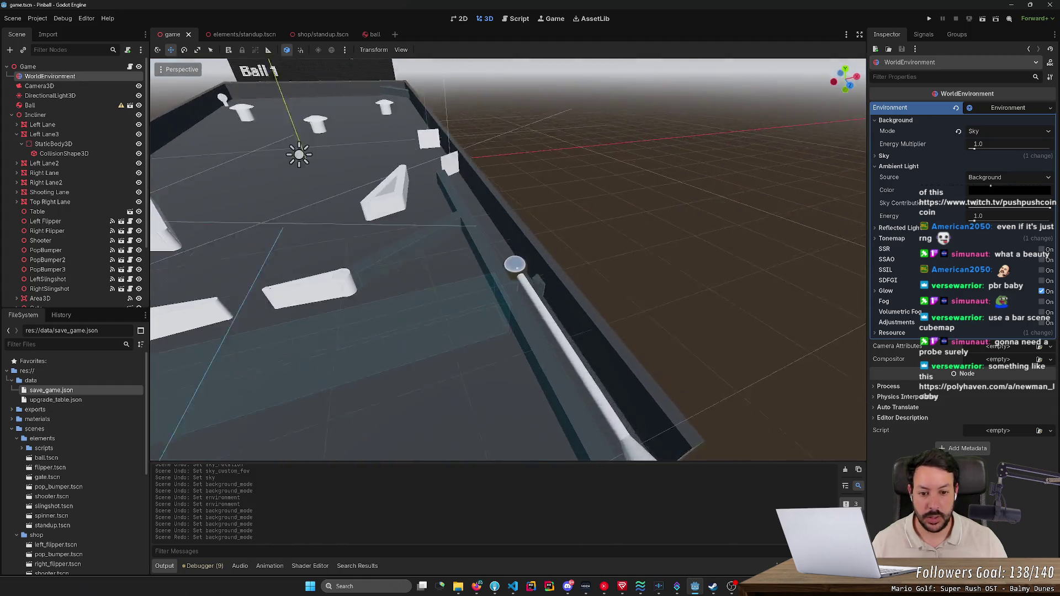
pyautogui.scroll(5, 508, 260)
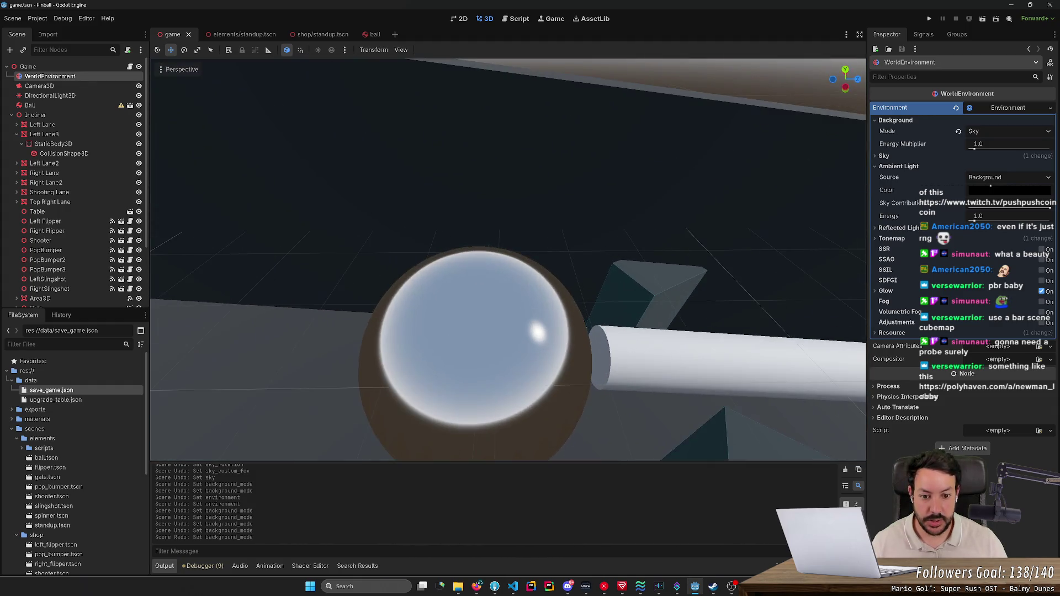
pyautogui.moveTo(530, 265); pyautogui.dragTo(565, 312)
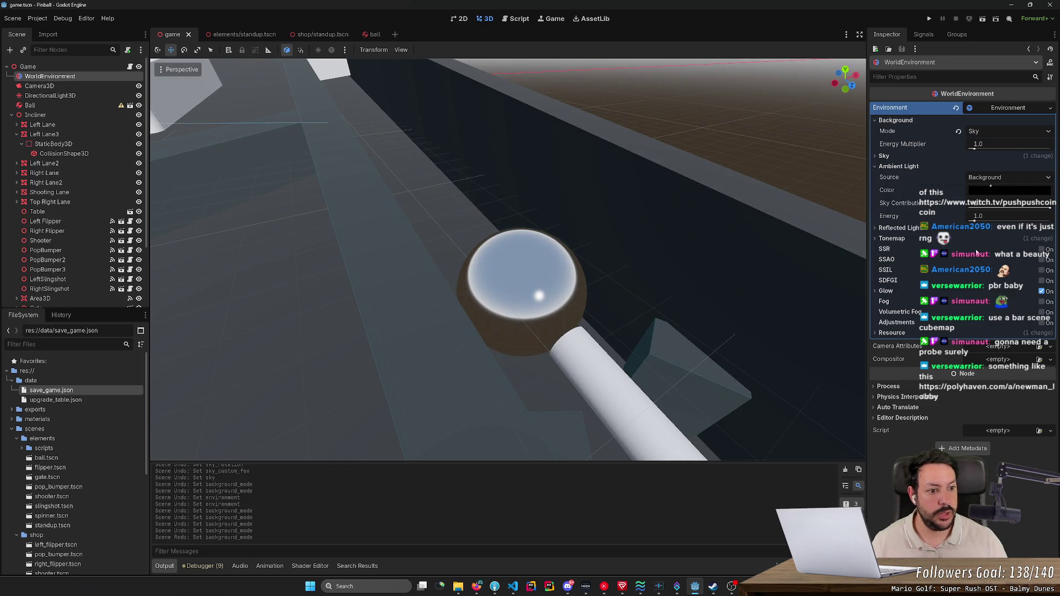
pyautogui.click(1041, 249)
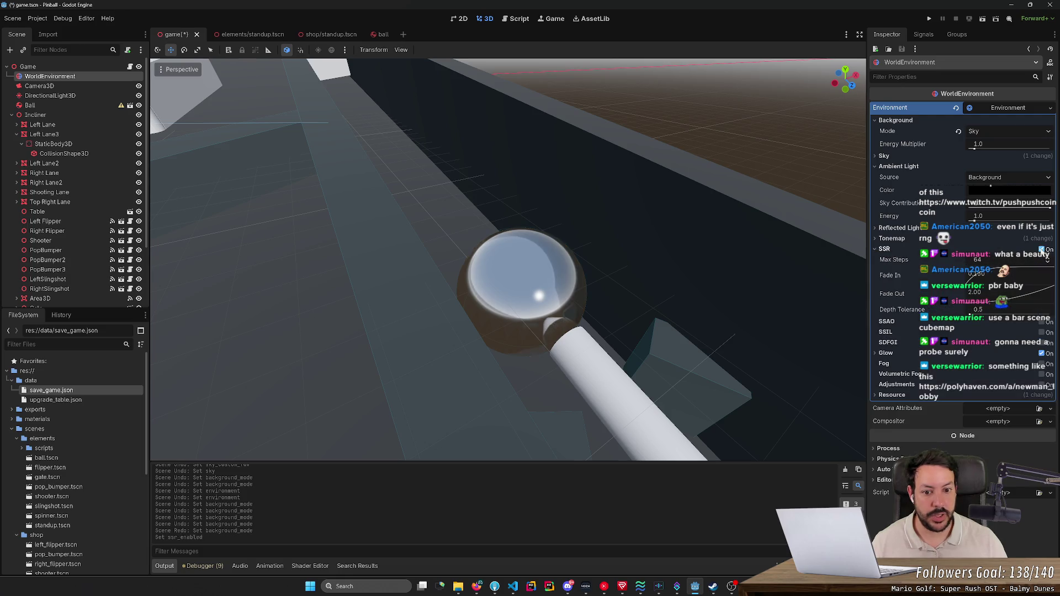
pyautogui.hotkey('ctrl', 's')
# - Run the project, flip the ball with the right flipper, then stop the game
pyautogui.click(928, 20)
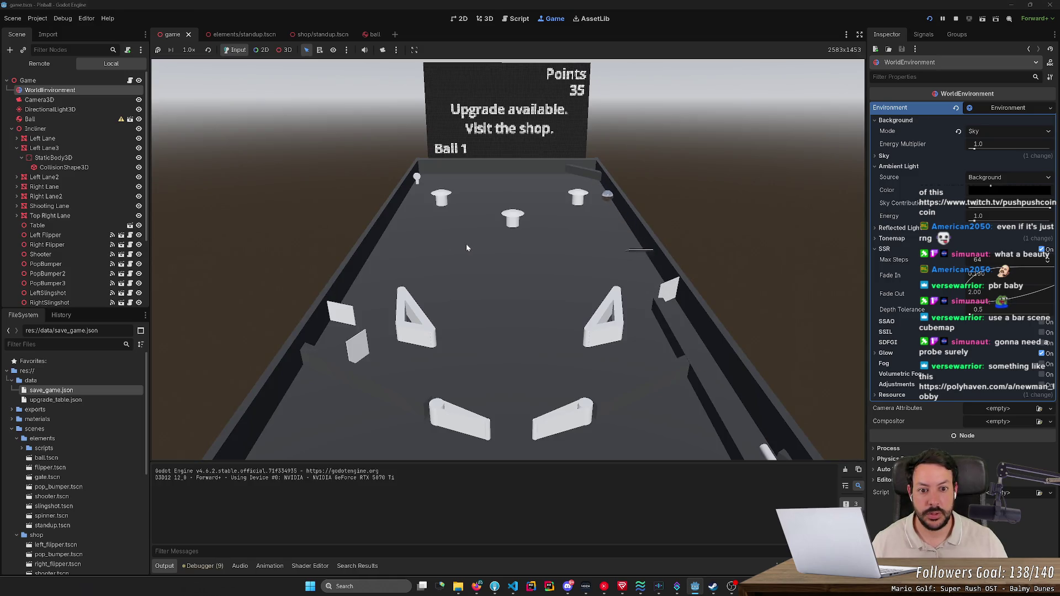
pyautogui.press('Right')
pyautogui.press('Right')
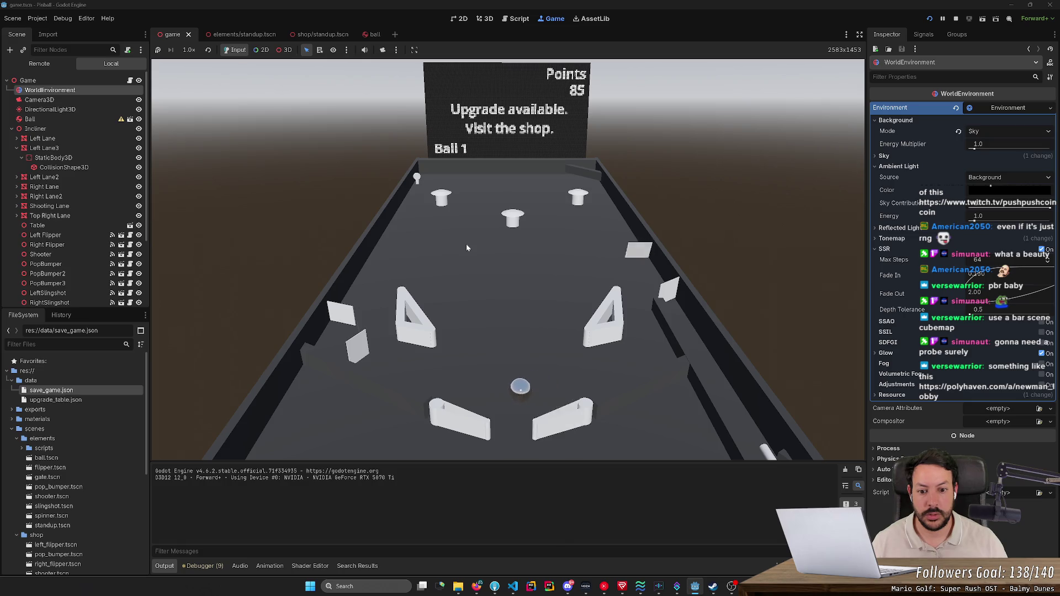
pyautogui.press('Right')
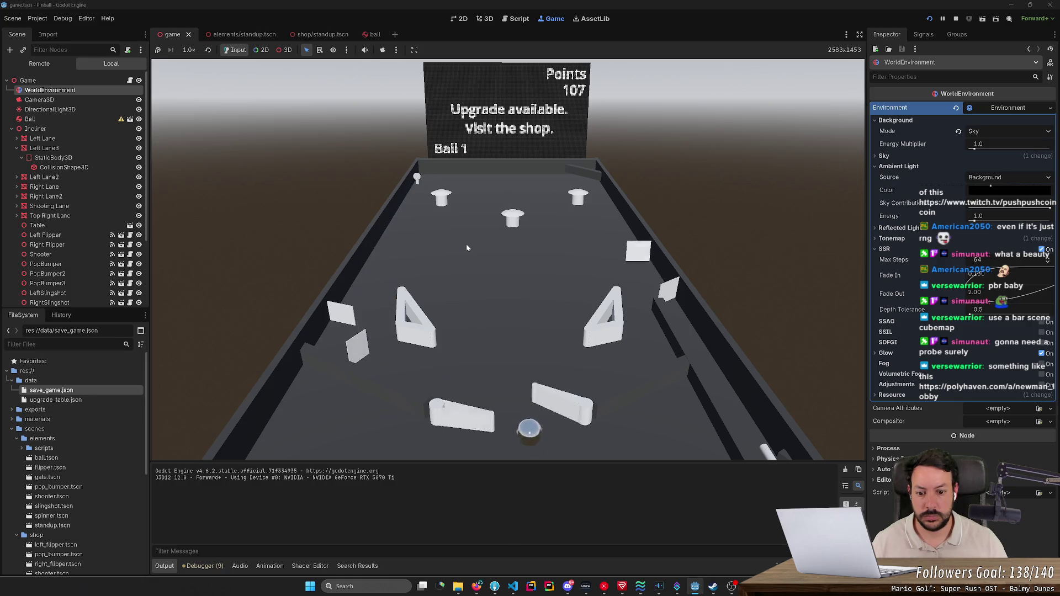
pyautogui.click(955, 19)
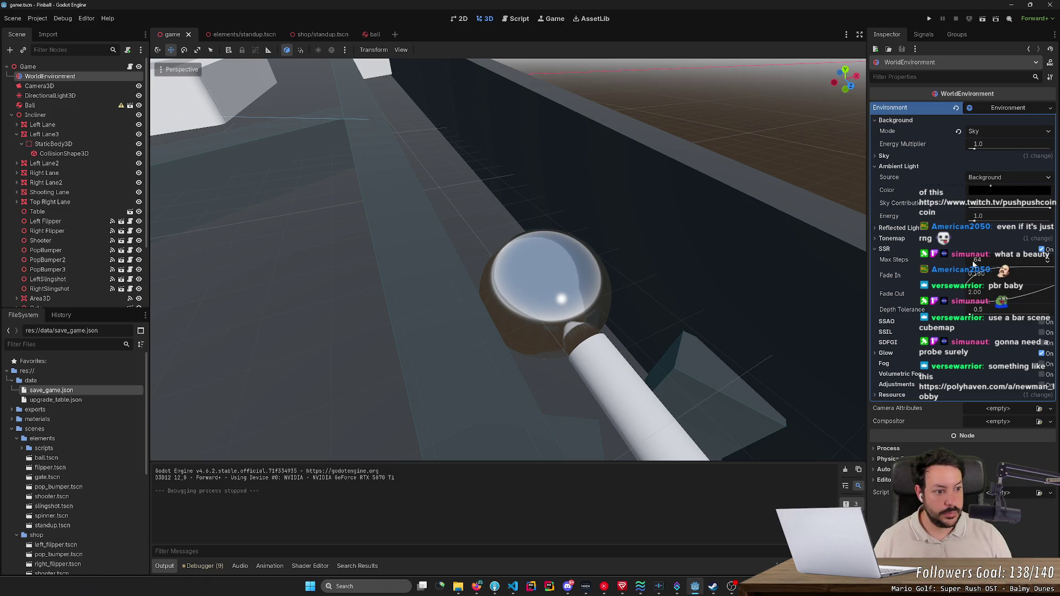
# - Toggle SSR off and on, set fade-out 0 and depth tolerance 1.0, and save
pyautogui.click(1042, 249)
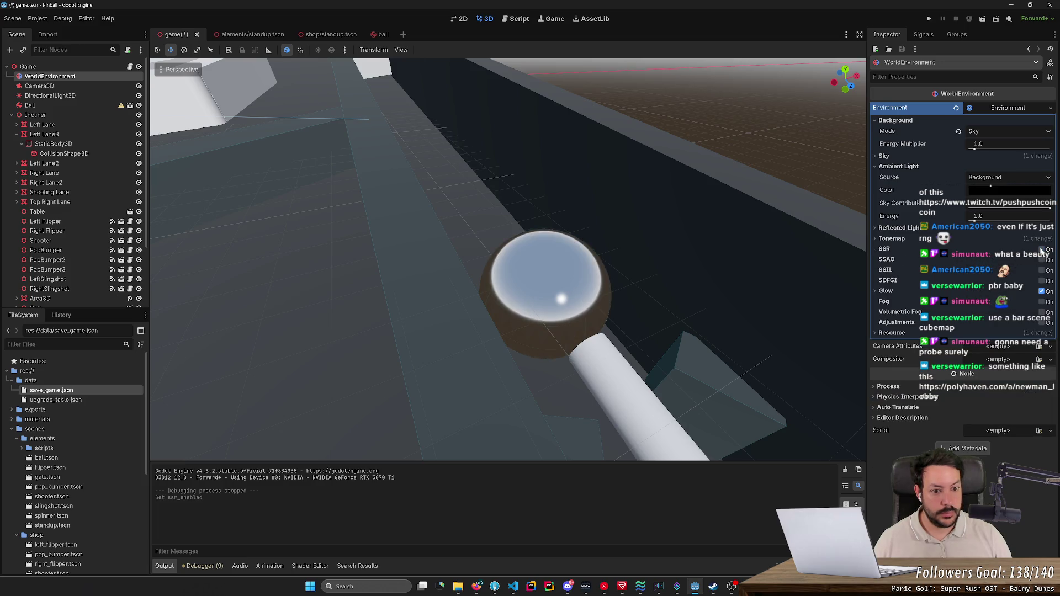
pyautogui.click(1042, 250)
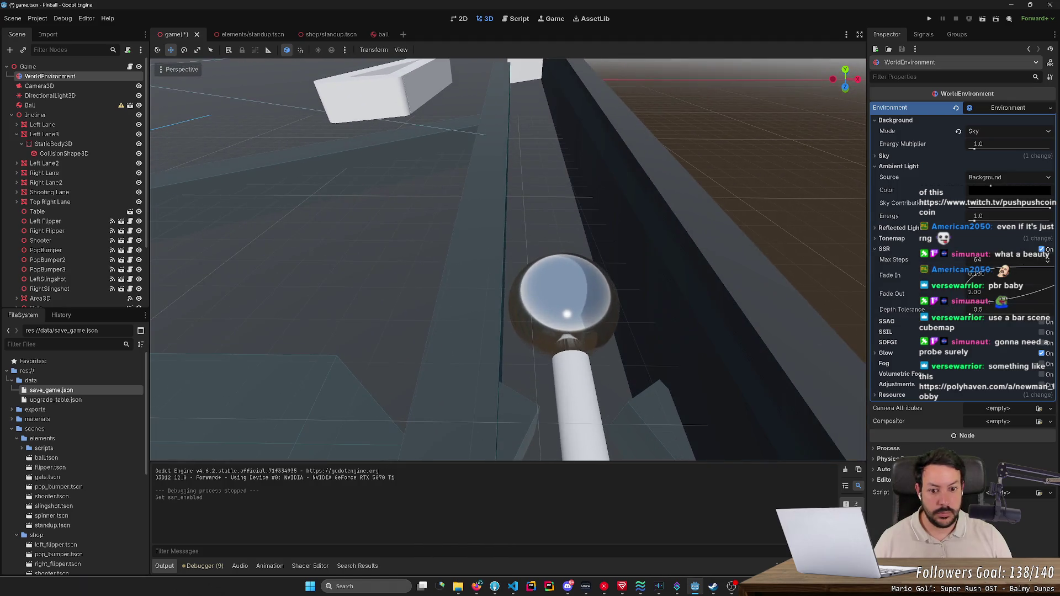
pyautogui.moveTo(995, 279)
pyautogui.mouseDown()
pyautogui.moveTo(1035, 276)
pyautogui.moveTo(972, 281)
pyautogui.moveTo(973, 293)
pyautogui.moveTo(921, 285)
pyautogui.moveTo(1019, 304)
pyautogui.moveTo(922, 289)
pyautogui.moveTo(948, 314)
pyautogui.moveTo(968, 314)
pyautogui.mouseUp()
pyautogui.hotkey('ctrl', 's')
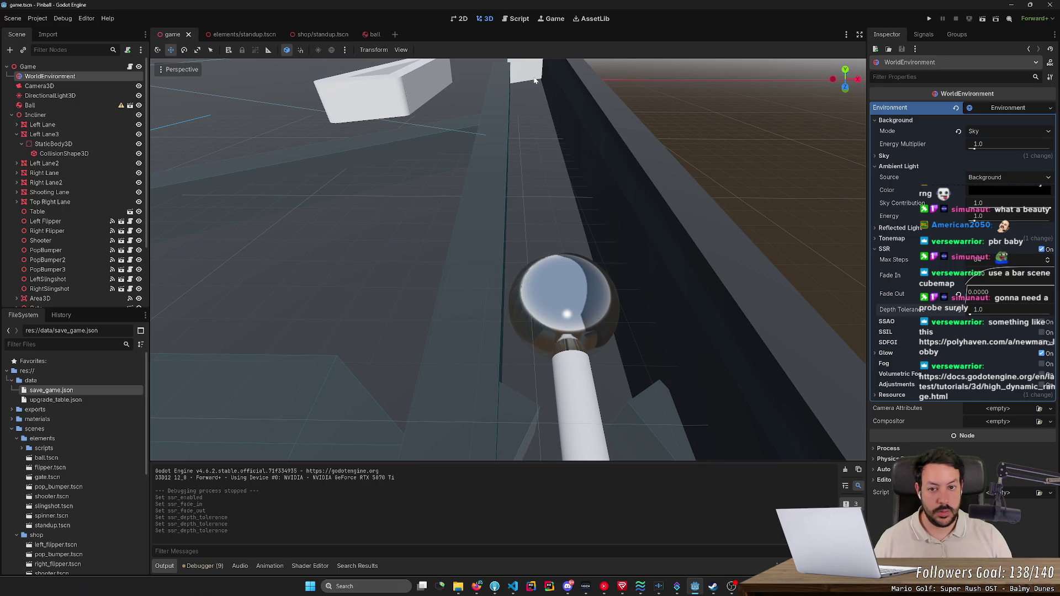
pyautogui.click(552, 283)
# - Drag the ball around as a trial, undo the moves, then bring Firefox to the front
pyautogui.moveTo(577, 322)
pyautogui.mouseDown()
pyautogui.moveTo(301, 99)
pyautogui.moveTo(280, 95)
pyautogui.moveTo(287, 75)
pyautogui.mouseUp()
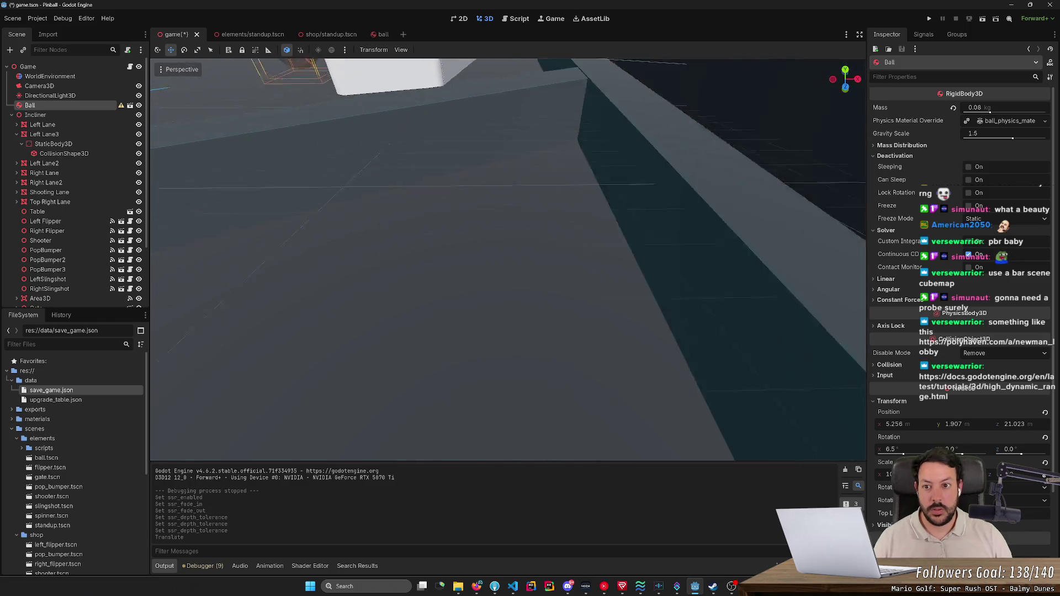
pyautogui.press('f')
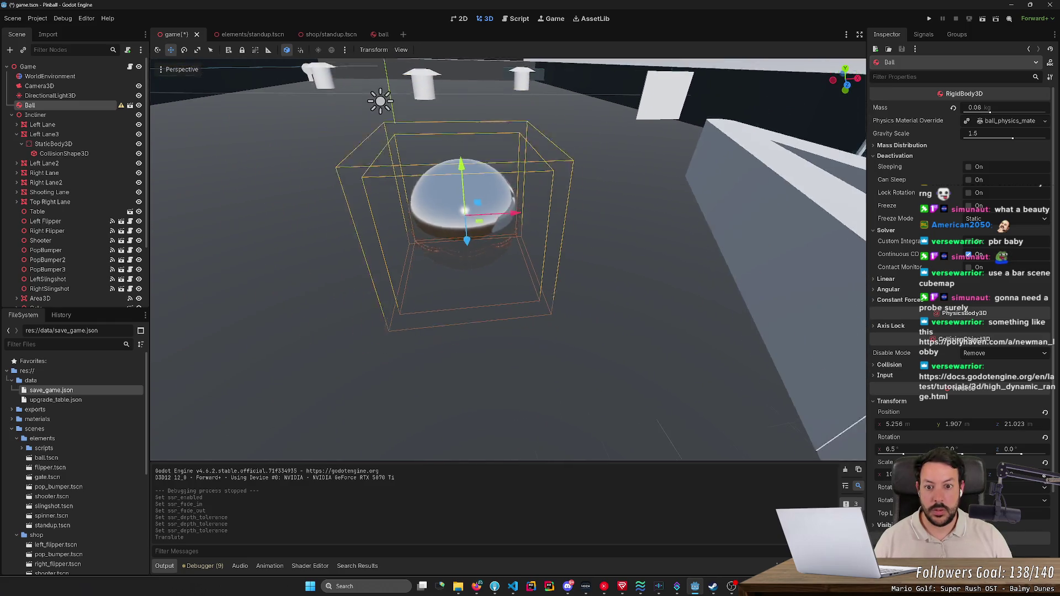
pyautogui.scroll(-3, 497, 221)
pyautogui.moveTo(497, 221); pyautogui.dragTo(618, 273)
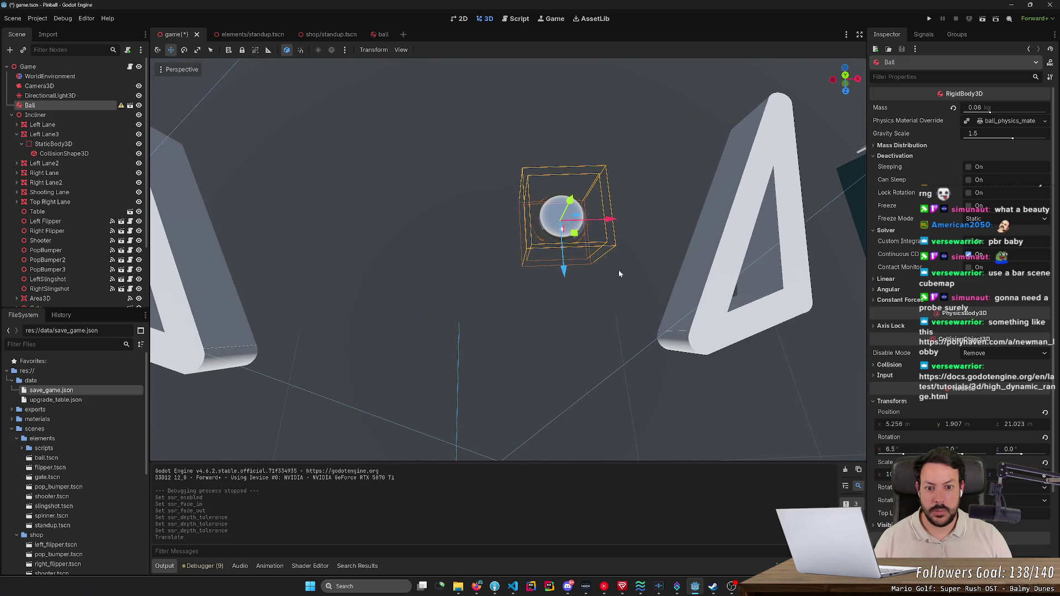
pyautogui.moveTo(576, 237)
pyautogui.mouseDown()
pyautogui.moveTo(671, 258)
pyautogui.moveTo(667, 299)
pyautogui.moveTo(323, 284)
pyautogui.moveTo(298, 301)
pyautogui.moveTo(243, 285)
pyautogui.moveTo(247, 266)
pyautogui.moveTo(358, 322)
pyautogui.moveTo(599, 290)
pyautogui.mouseUp()
pyautogui.hotkey('ctrl', 'z')
pyautogui.hotkey('ctrl', 'z')
pyautogui.press('f')
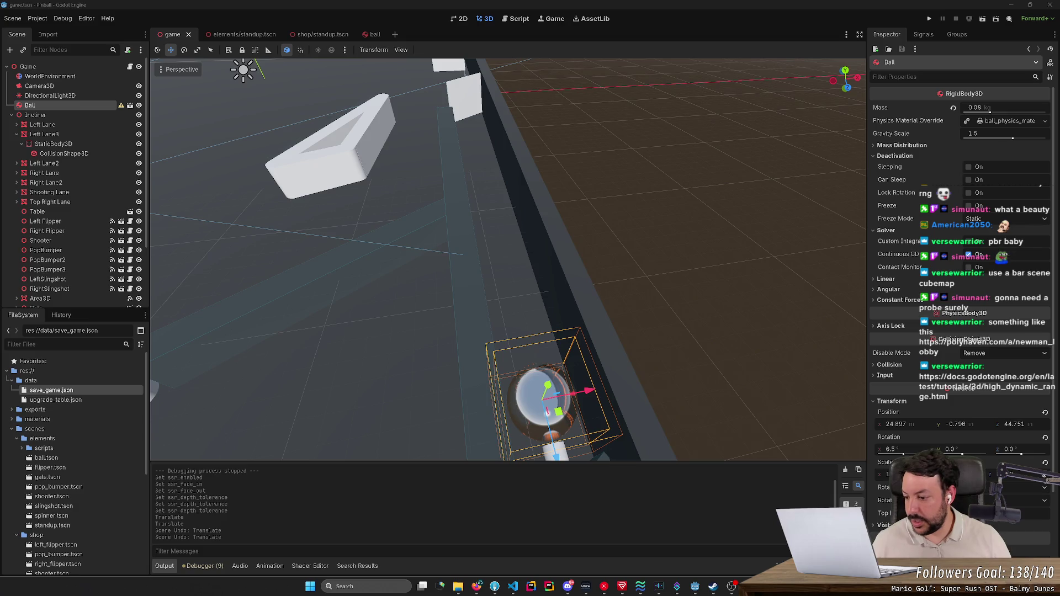
pyautogui.click(476, 587)
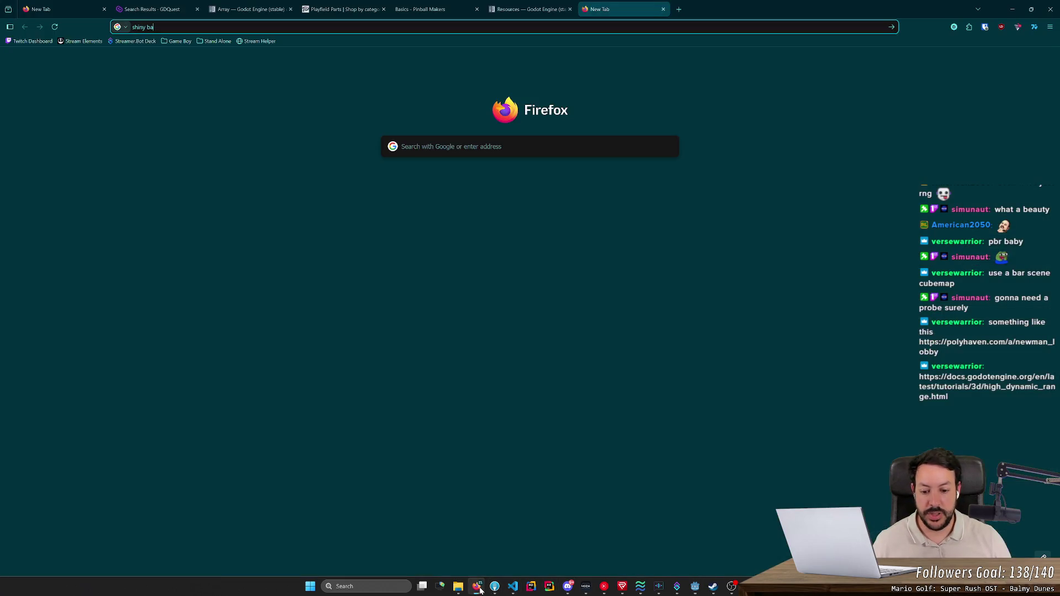
# - In a new Firefox tab, search 'pinball store hdr' and switch to image results
pyautogui.click(681, 9)
pyautogui.click(682, 10)
pyautogui.write('h')
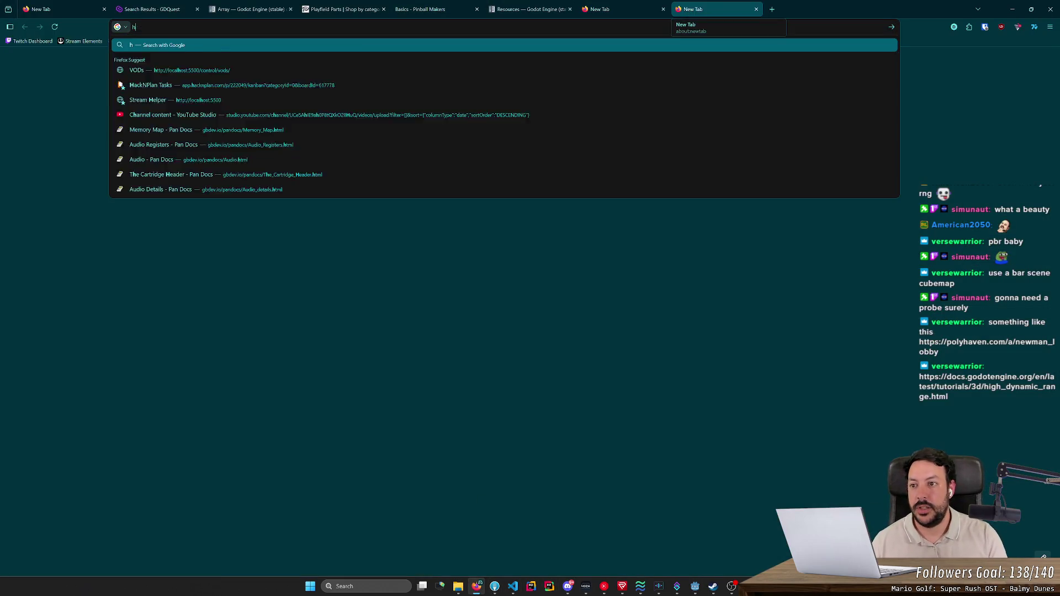
pyautogui.press('BackSpace')
pyautogui.write('pinba')
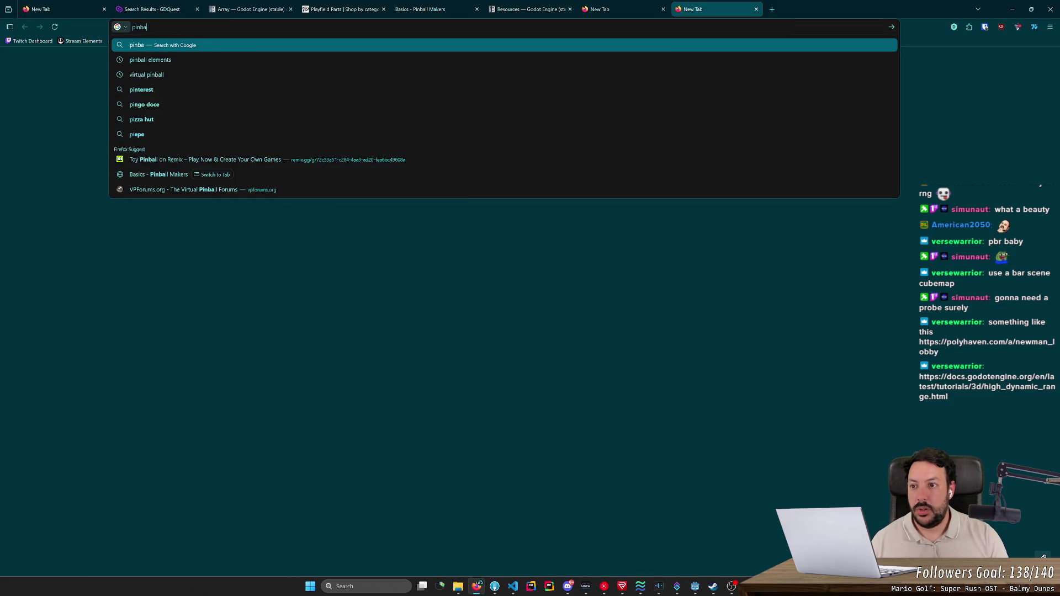
pyautogui.write('ll store hdr')
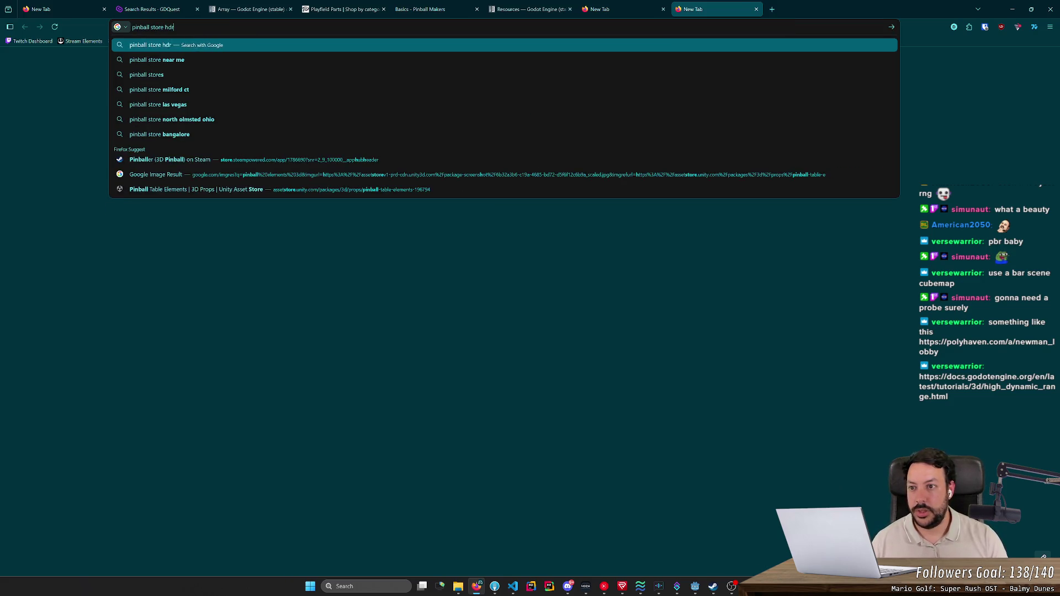
pyautogui.press('Return')
pyautogui.click(184, 84)
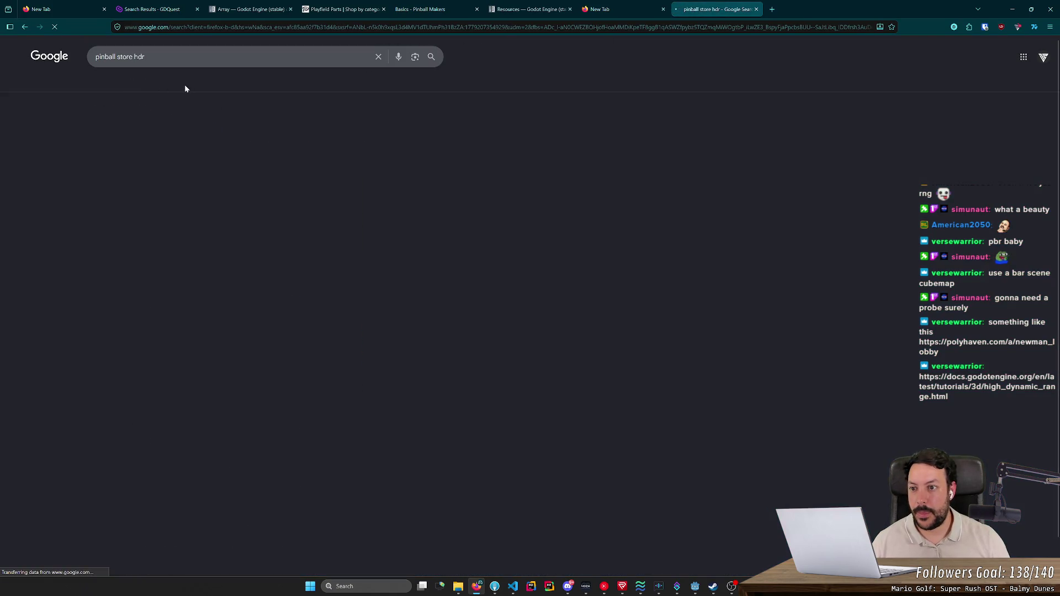
# - Refine the image search query to 'arcade cubemap'
pyautogui.click(243, 56)
pyautogui.press('BackSpace')
pyautogui.press('BackSpace')
pyautogui.press('BackSpace')
pyautogui.write('cubemap')
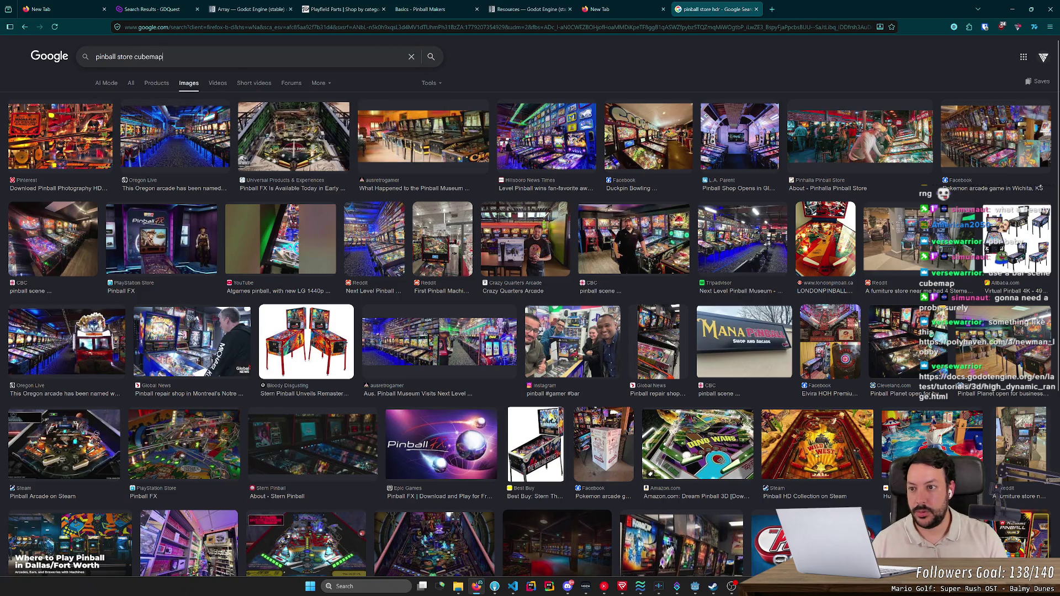
pyautogui.press('Return')
pyautogui.doubleClick(108, 56)
pyautogui.write('arcade')
pyautogui.doubleClick(127, 57)
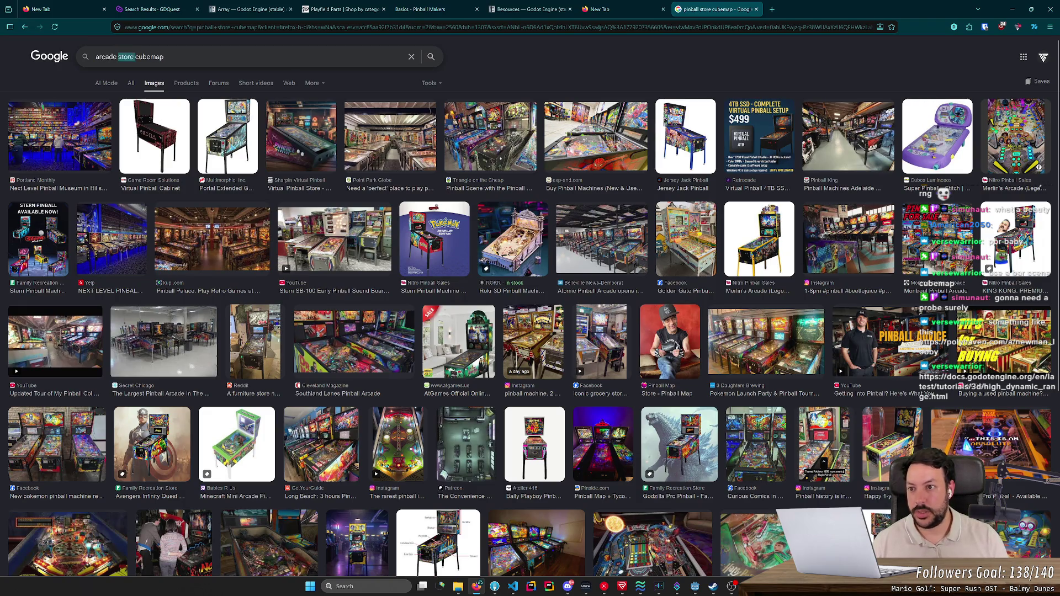
pyautogui.press('BackSpace')
pyautogui.press('Return')
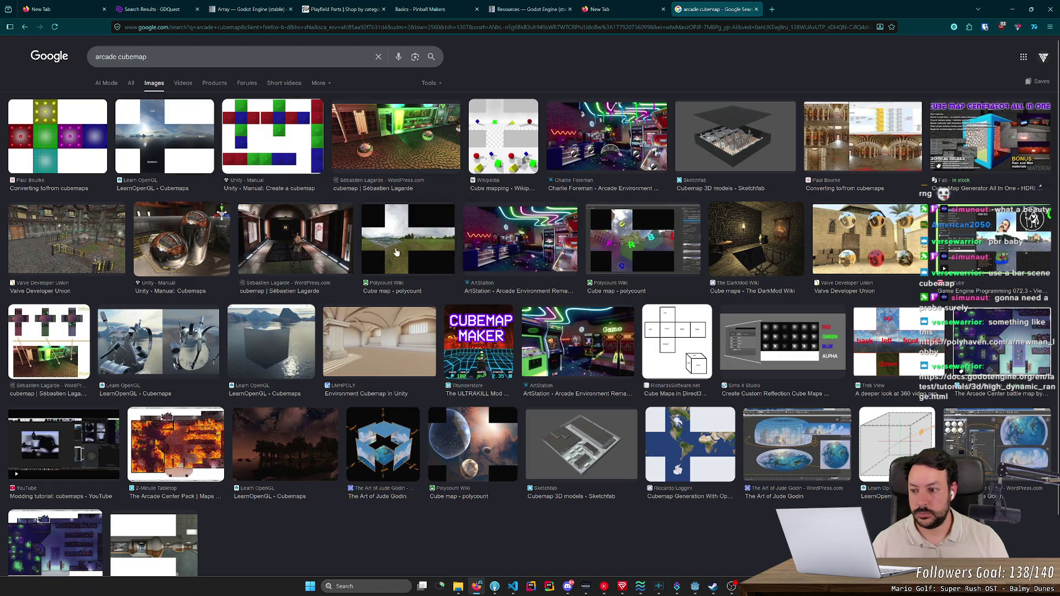
# - Preview a cross-shaped cubemap result, then return to Godot
pyautogui.click(50, 345)
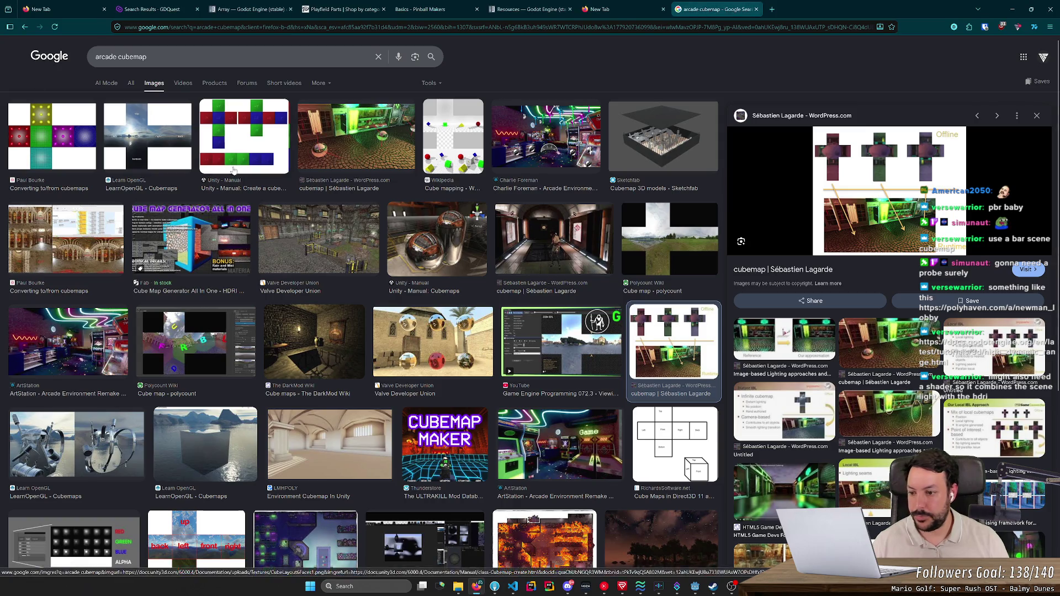
pyautogui.scroll(-5, 216, 297)
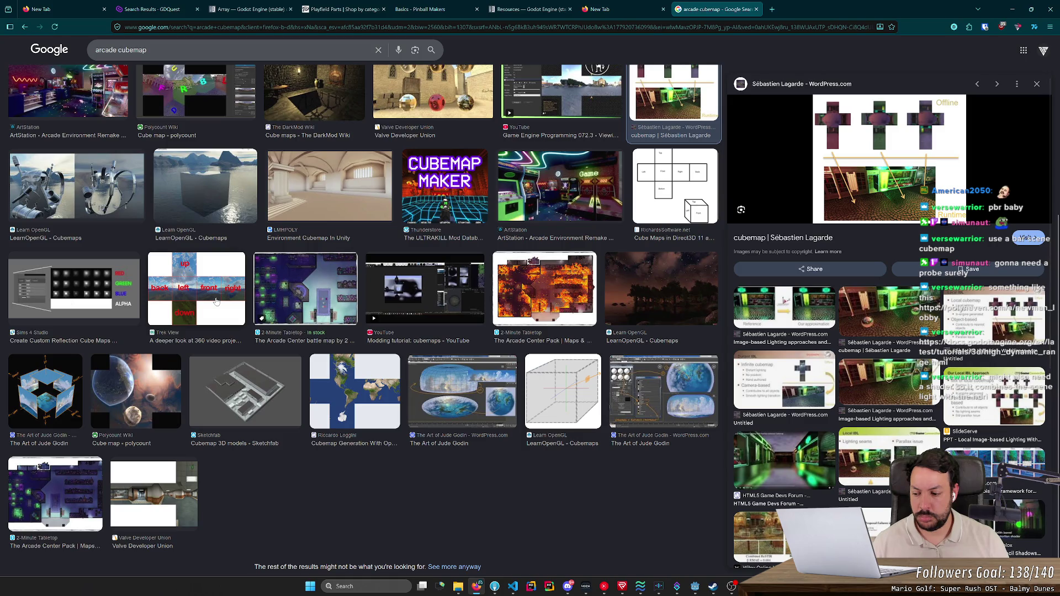
pyautogui.scroll(-1, 217, 301)
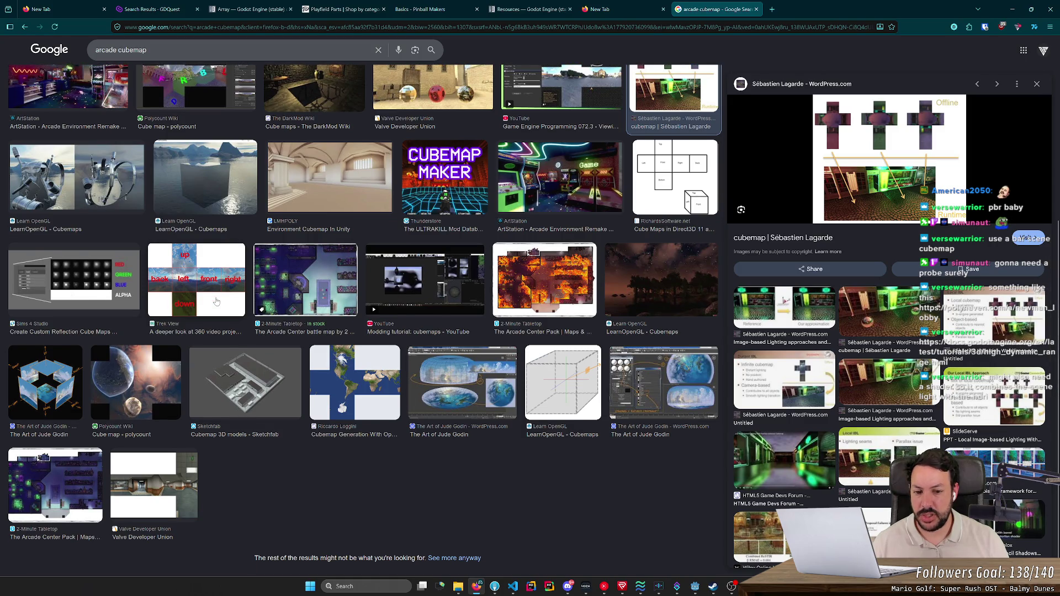
pyautogui.scroll(5, 217, 301)
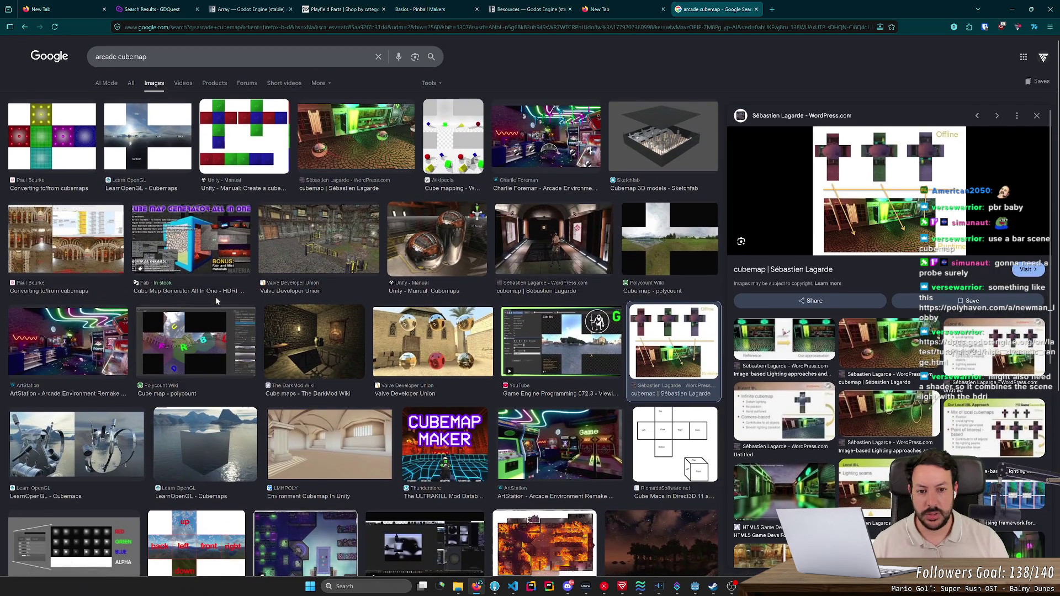
pyautogui.hotkey('alt', 'Tab')
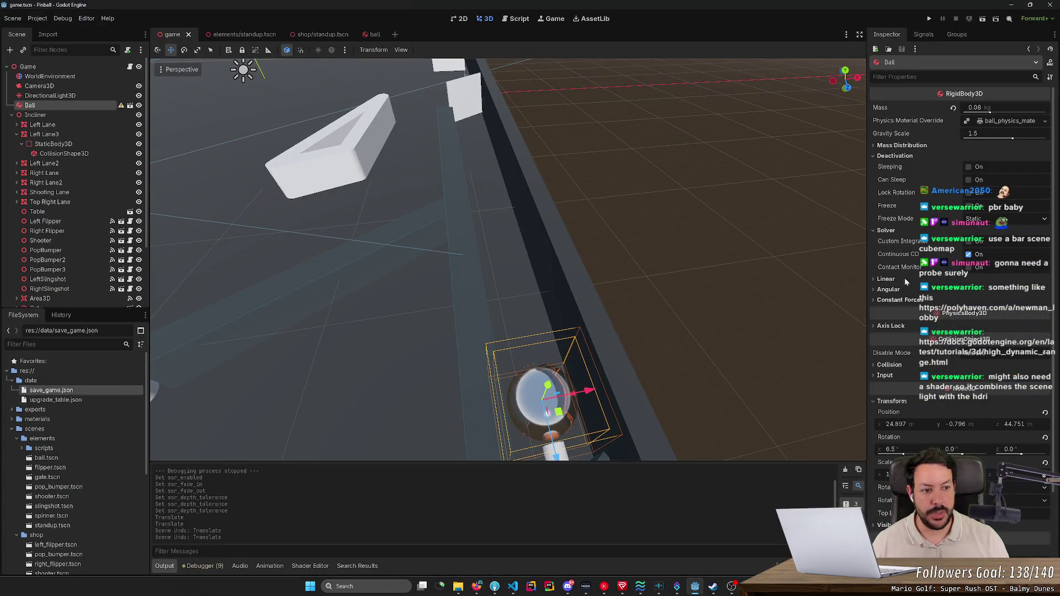
# - Look over the WorldEnvironment settings, collapsing SSR and toggling Glow, then return to Firefox
pyautogui.click(145, 78)
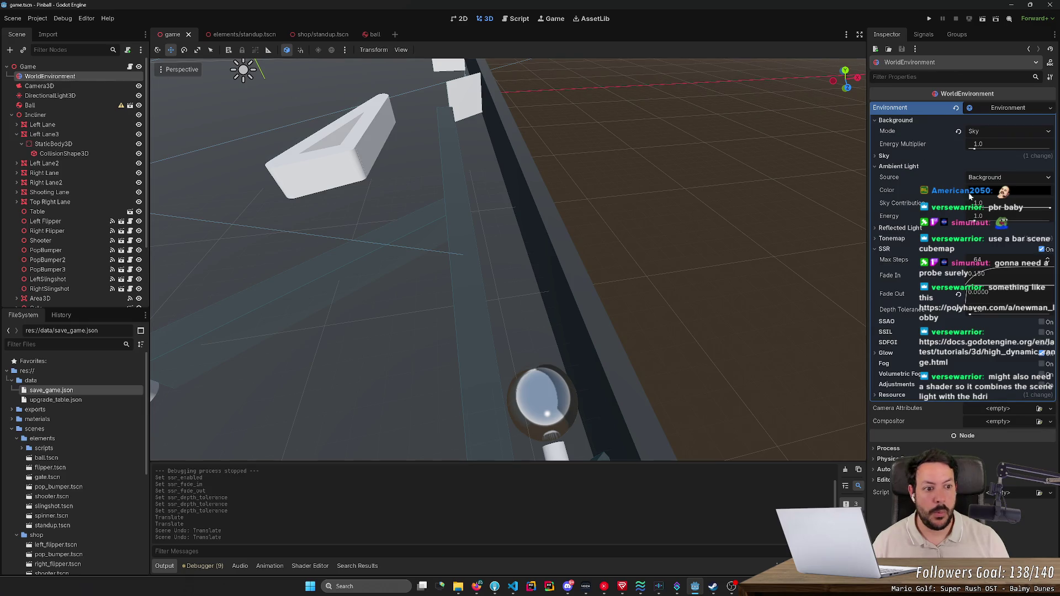
pyautogui.click(882, 249)
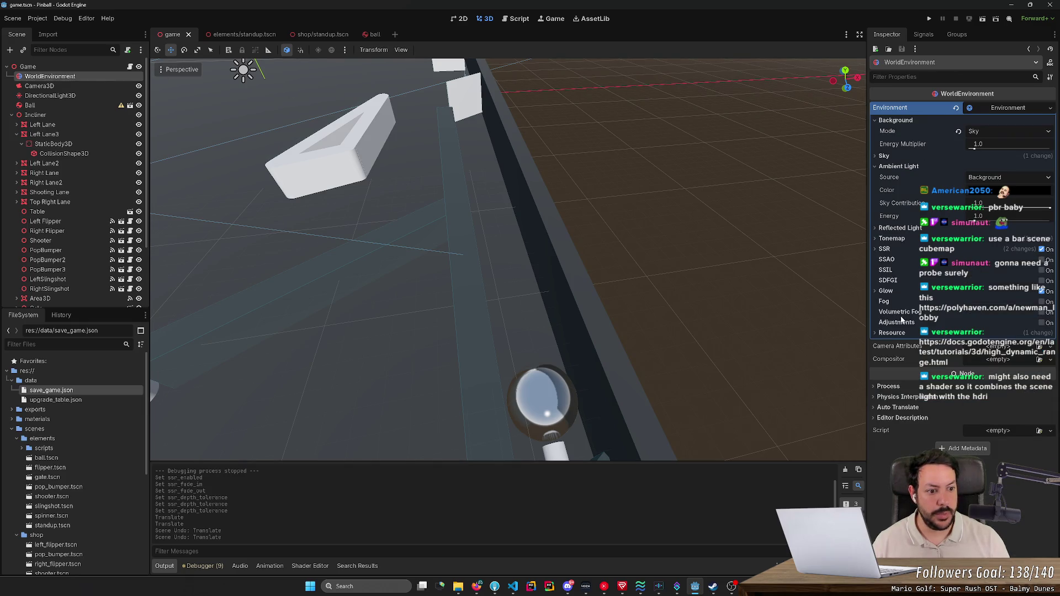
pyautogui.click(876, 290)
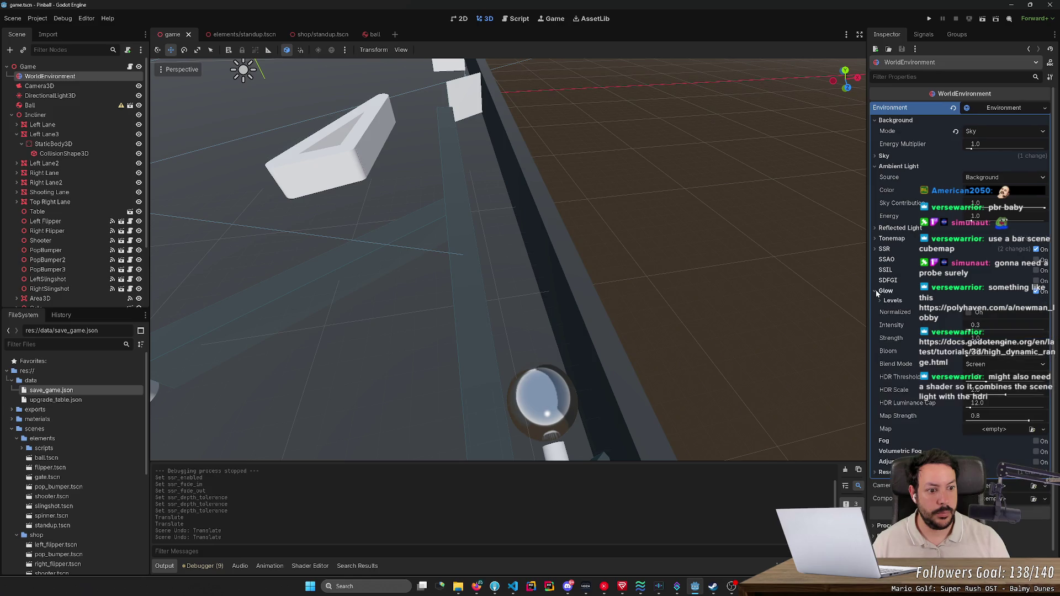
pyautogui.click(876, 289)
pyautogui.click(884, 291)
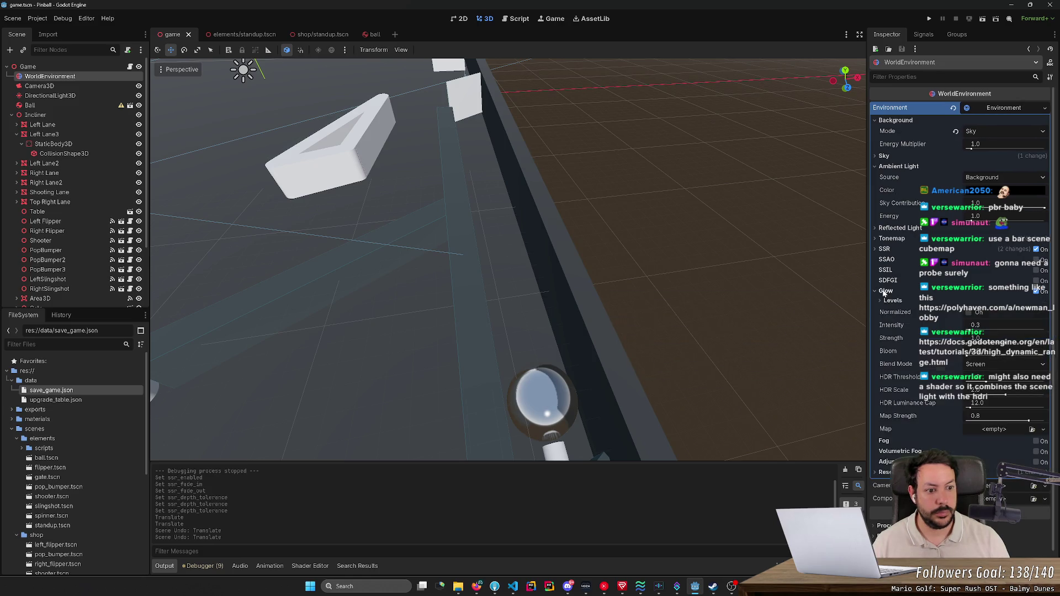
pyautogui.click(883, 293)
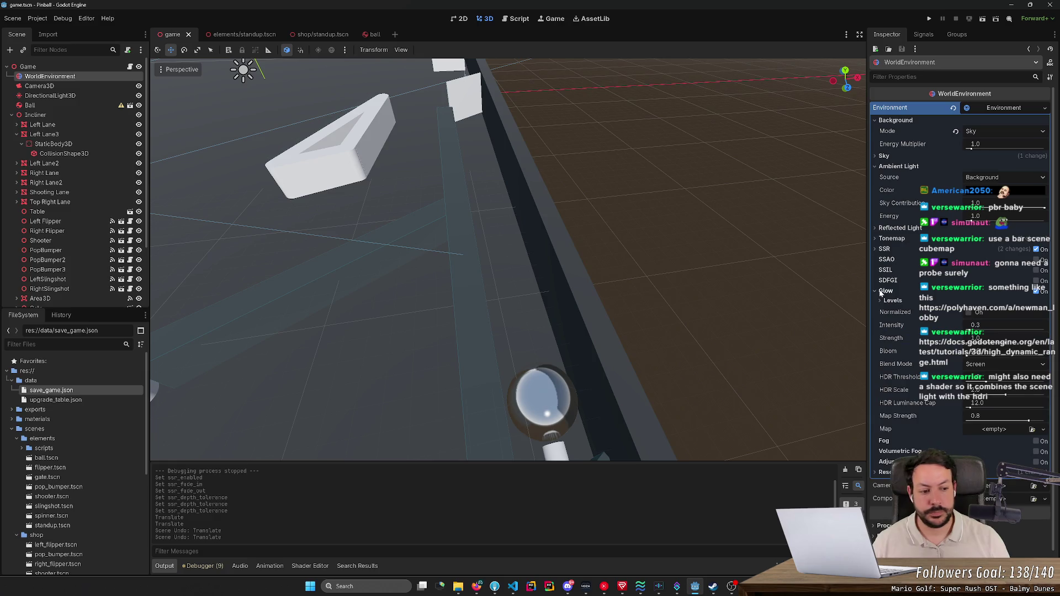
pyautogui.hotkey('alt', 'Tab')
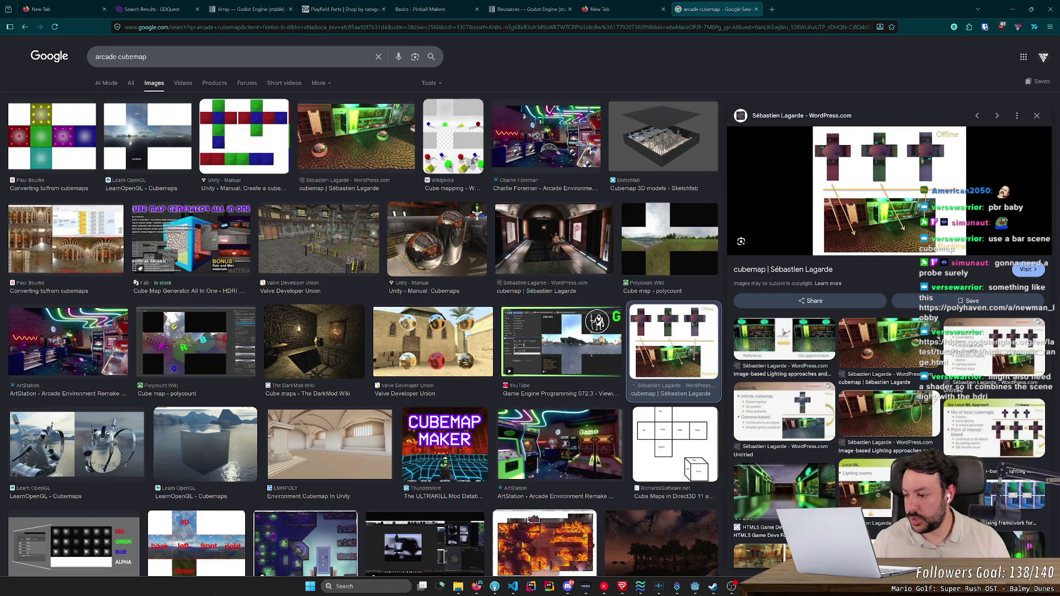
# - Load the Newman Lobby HDRI page, then browse Poly Haven's HDRIs filtered to Indoor
pyautogui.click(772, 9)
pyautogui.write('https://polyhaven.com/a/newman_lobby')
pyautogui.press('Return')
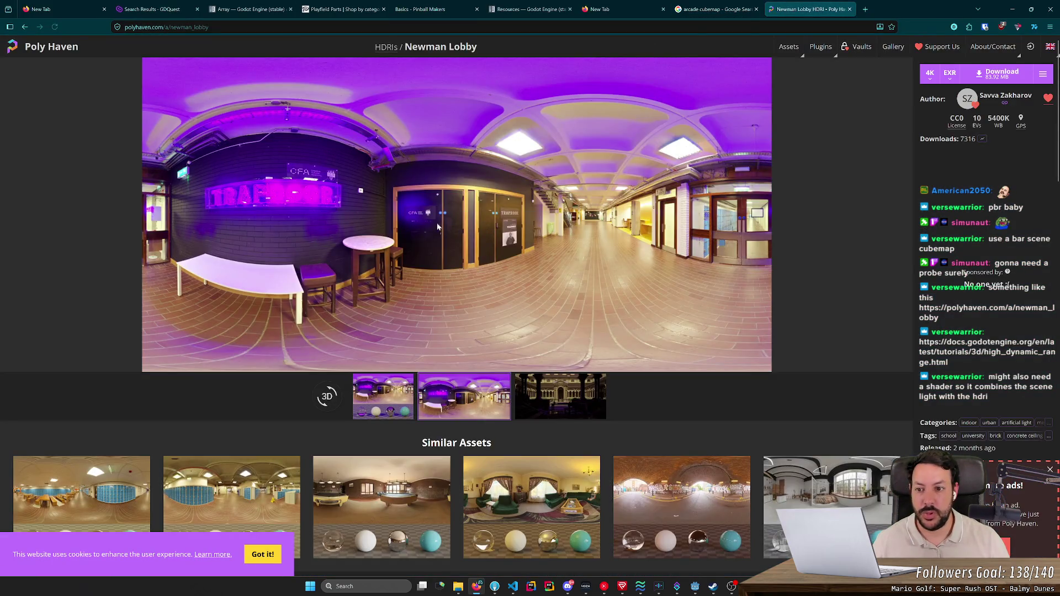
pyautogui.scroll(-3, 383, 437)
pyautogui.scroll(3, 350, 299)
pyautogui.click(386, 47)
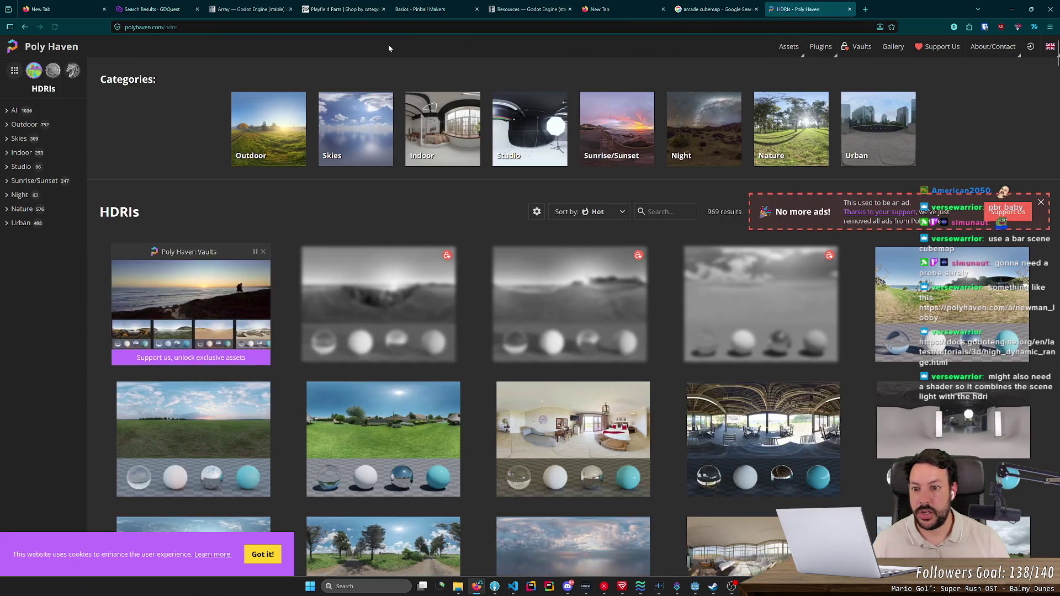
pyautogui.click(464, 140)
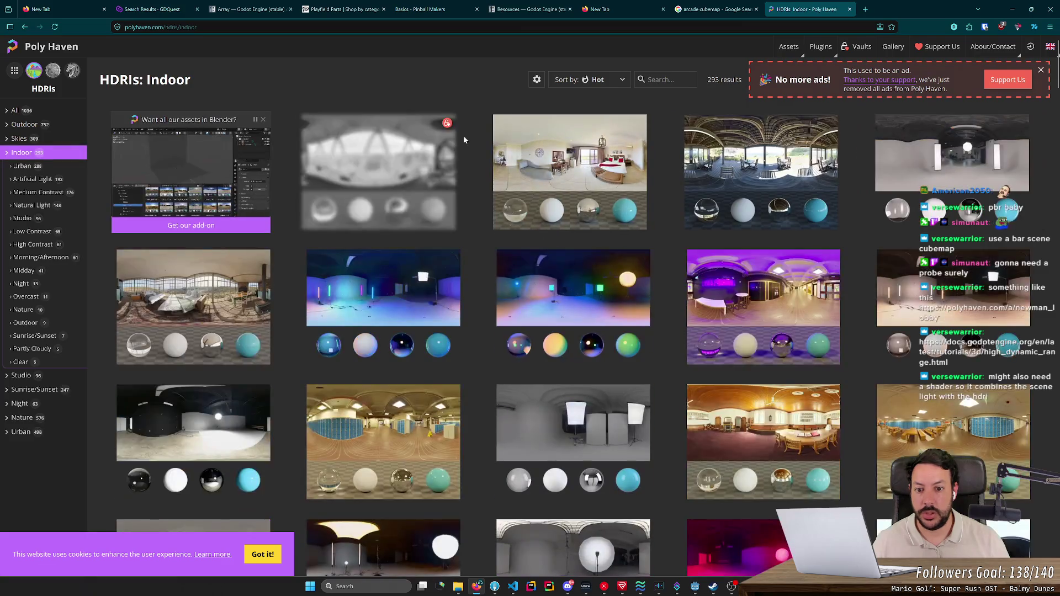
# - Compare Indoor HDRIs, briefly viewing the Abandoned Garage page and previews
pyautogui.scroll(-5, 660, 279)
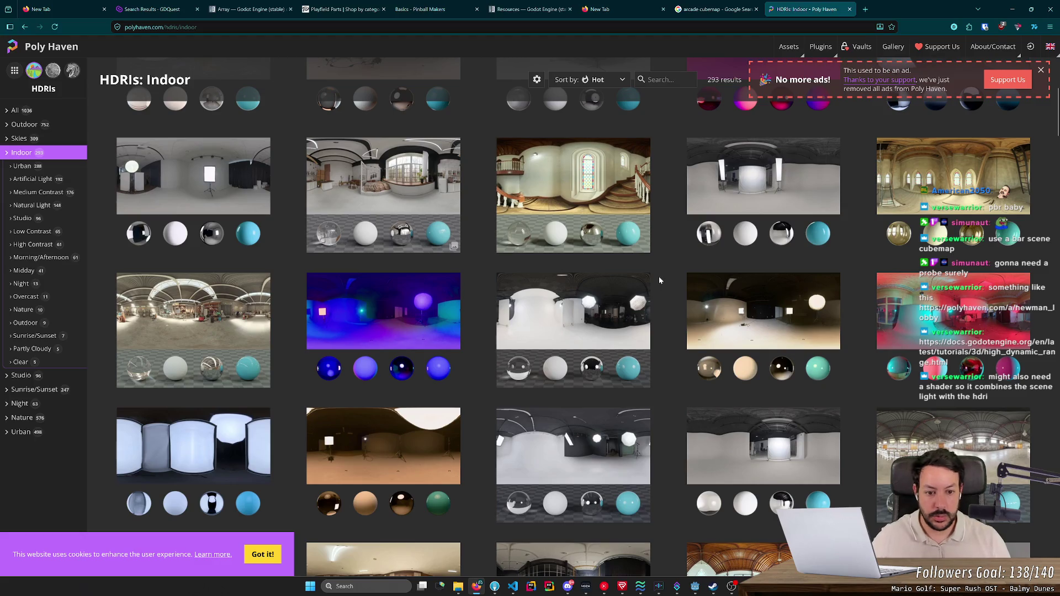
pyautogui.scroll(-5, 659, 280)
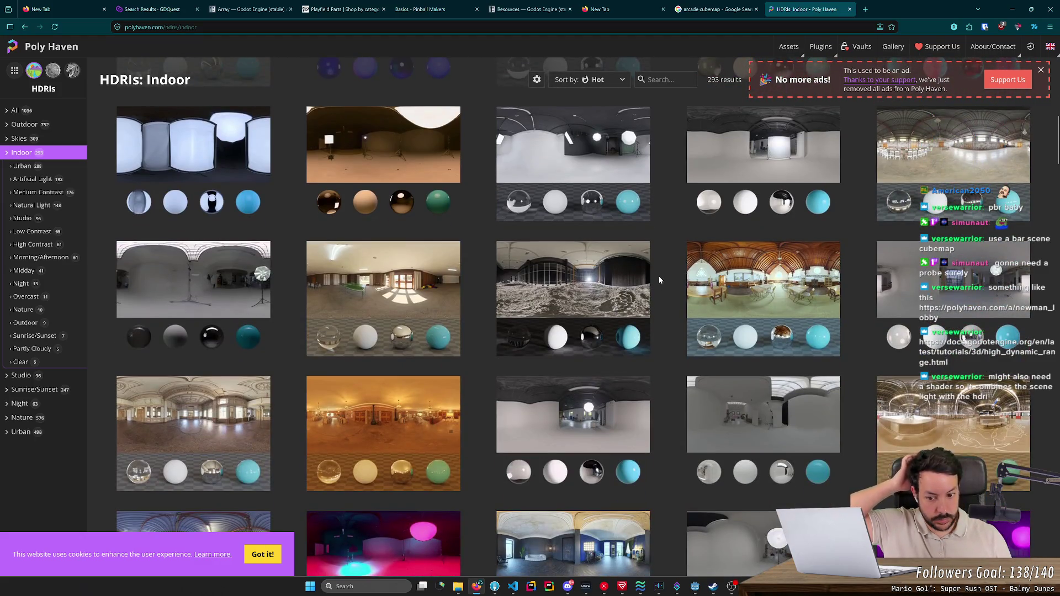
pyautogui.scroll(-8, 658, 280)
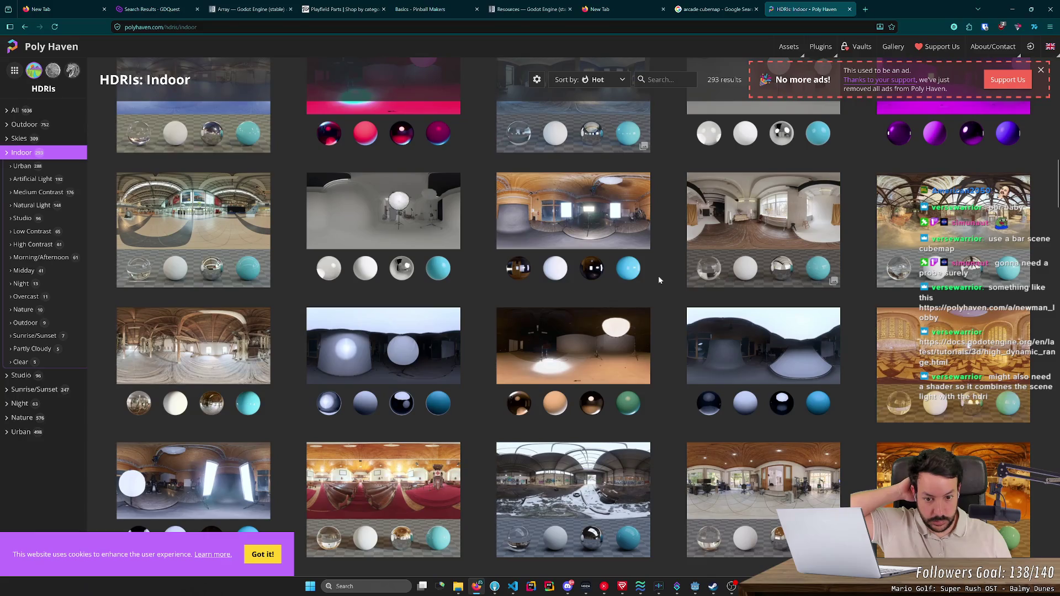
pyautogui.scroll(-1, 659, 280)
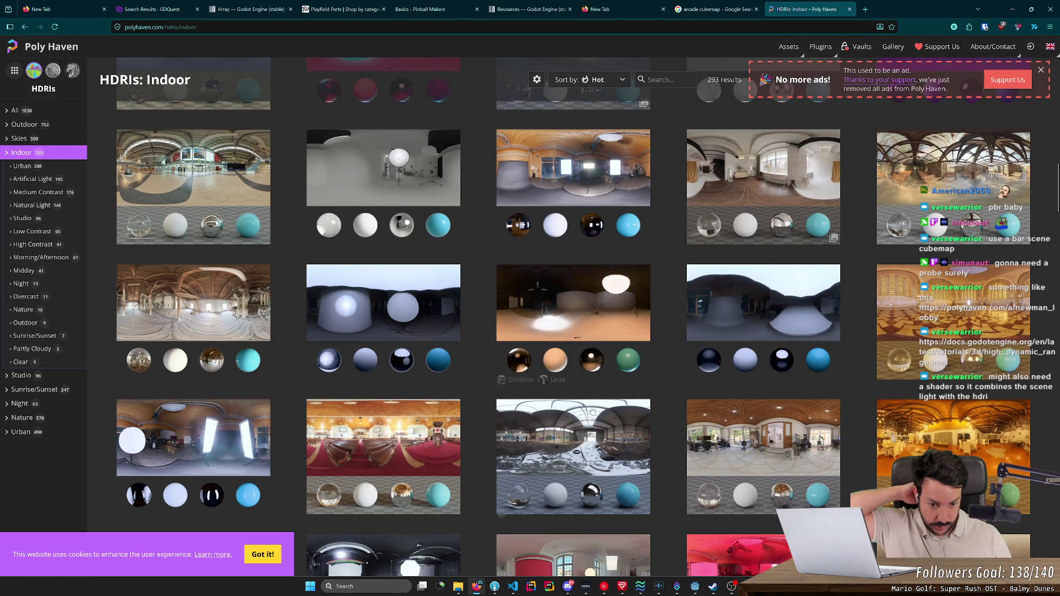
pyautogui.click(574, 453)
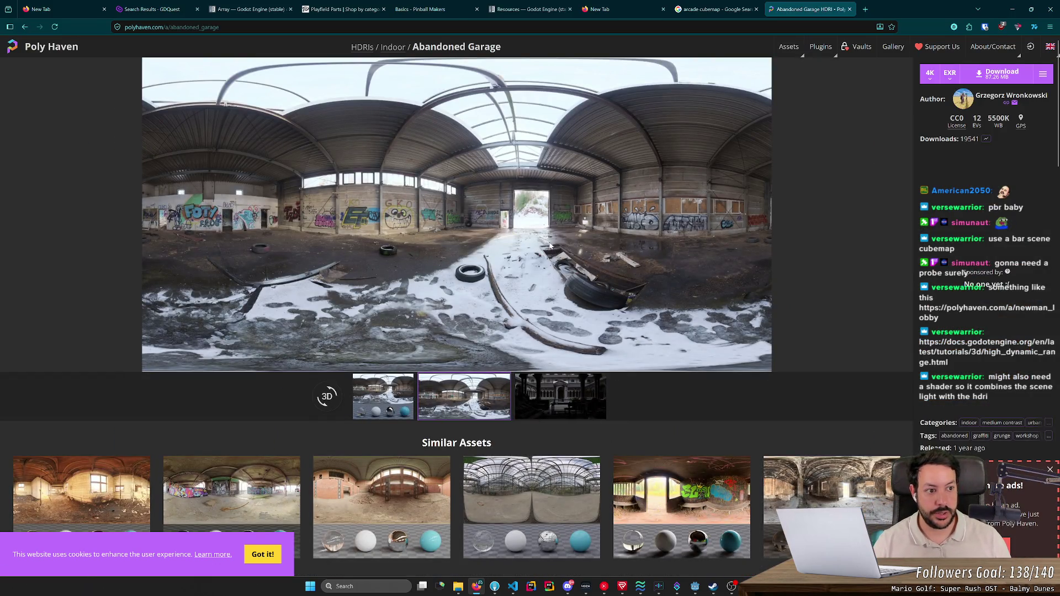
pyautogui.hotkey('alt', 'Left')
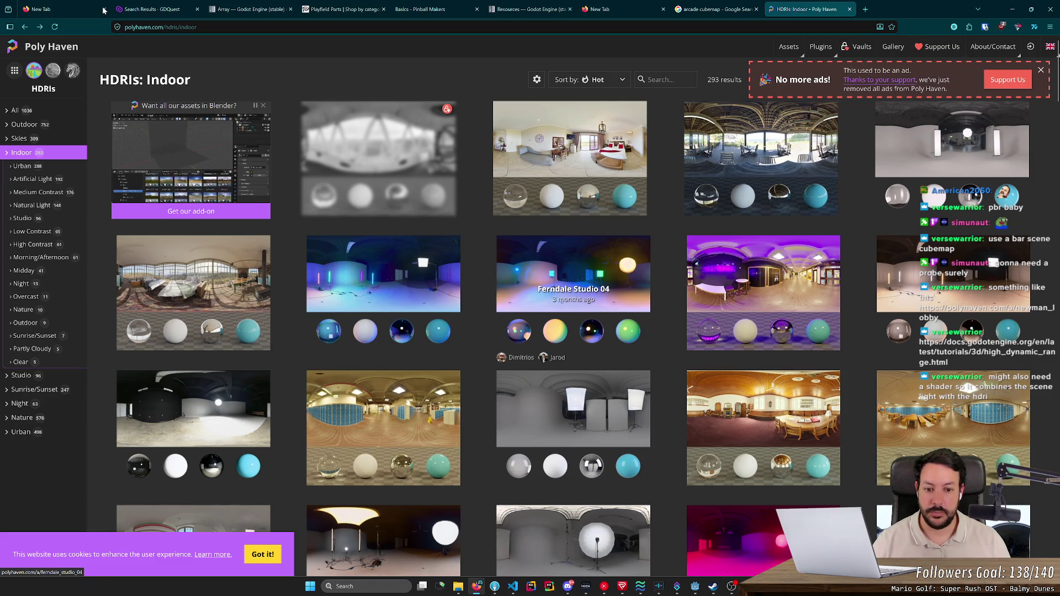
pyautogui.hotkey('ctrl', 'shift', 'Escape')
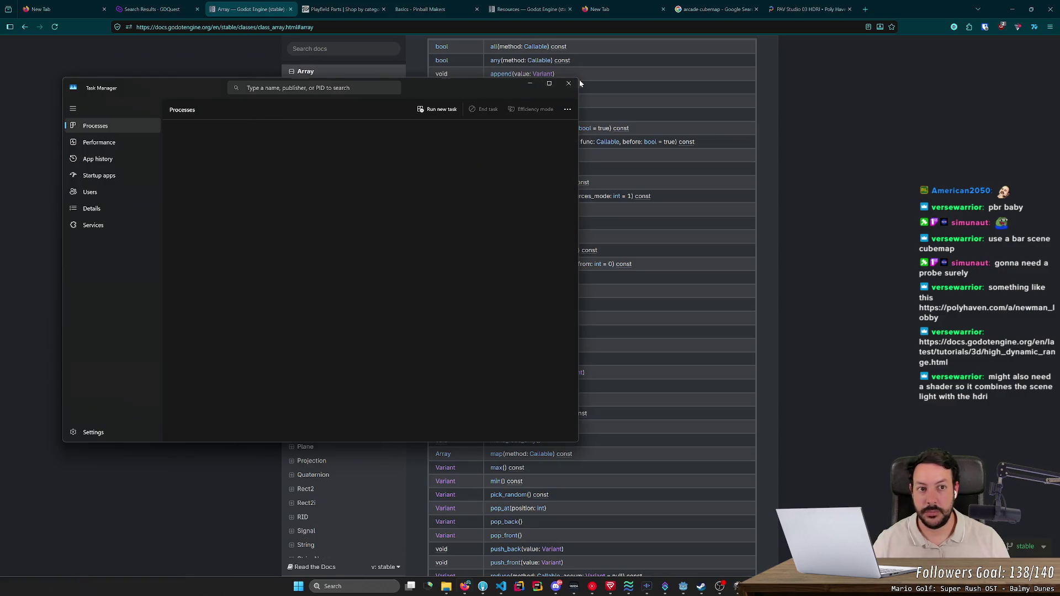
pyautogui.click(569, 83)
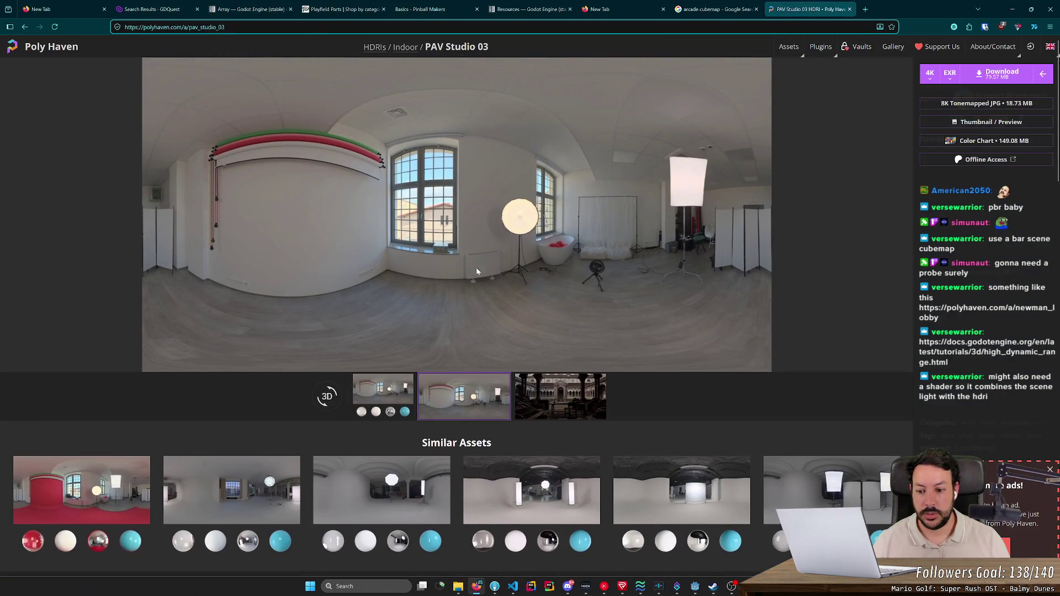
pyautogui.click(383, 392)
pyautogui.click(549, 397)
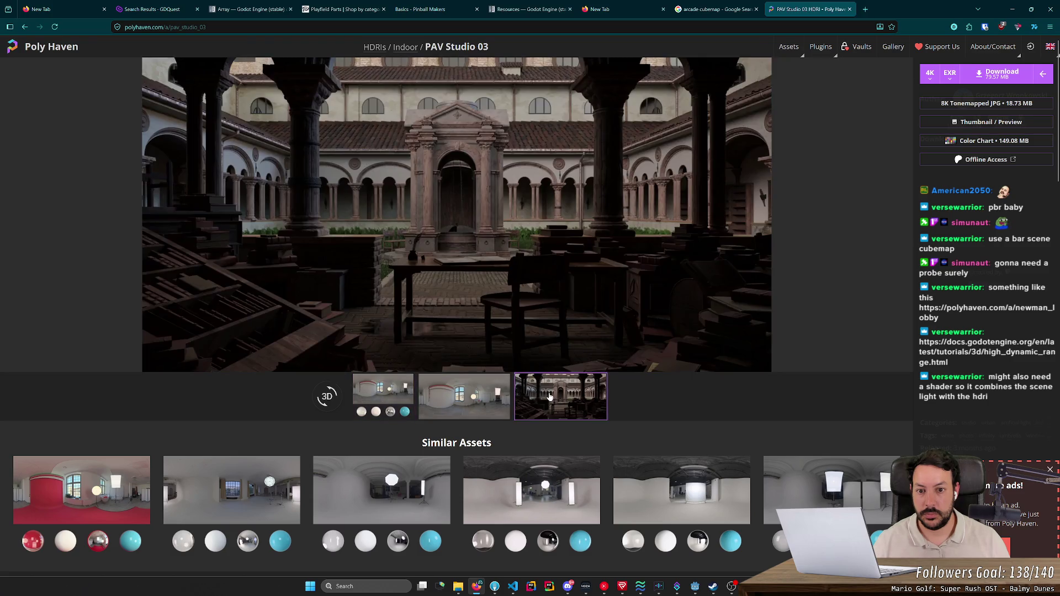
pyautogui.hotkey('alt', 'Left')
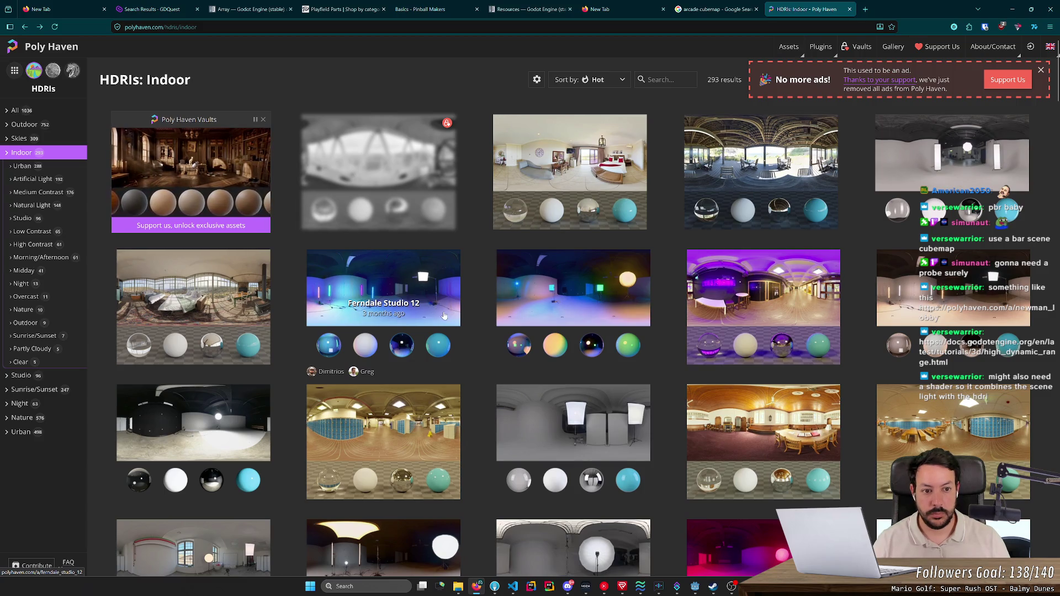
# - Scroll the Indoor grid and open the Abandoned Garage HDRI page
pyautogui.scroll(-1, 773, 323)
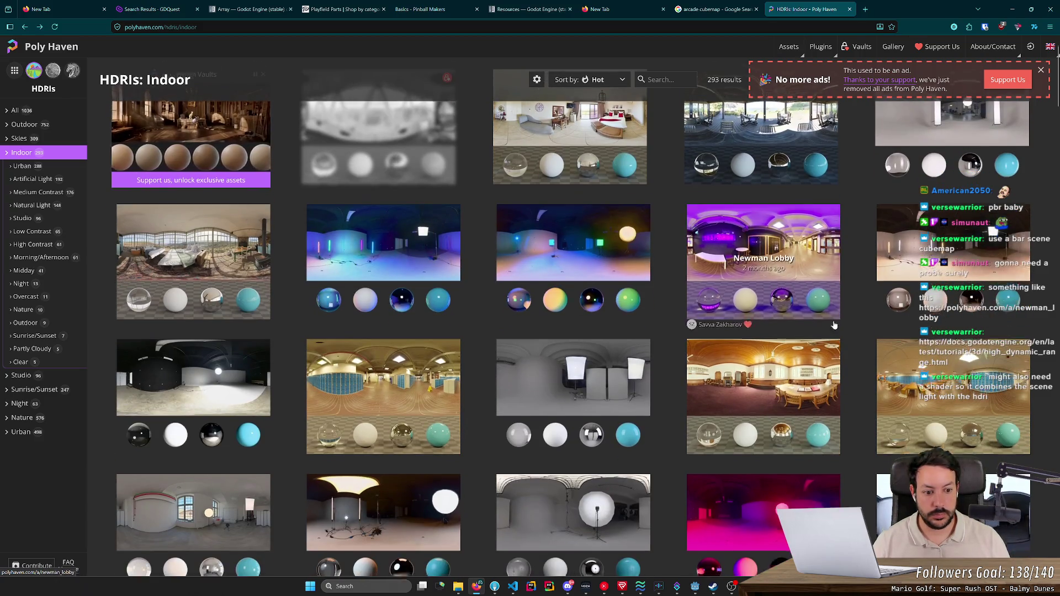
pyautogui.scroll(-5, 834, 326)
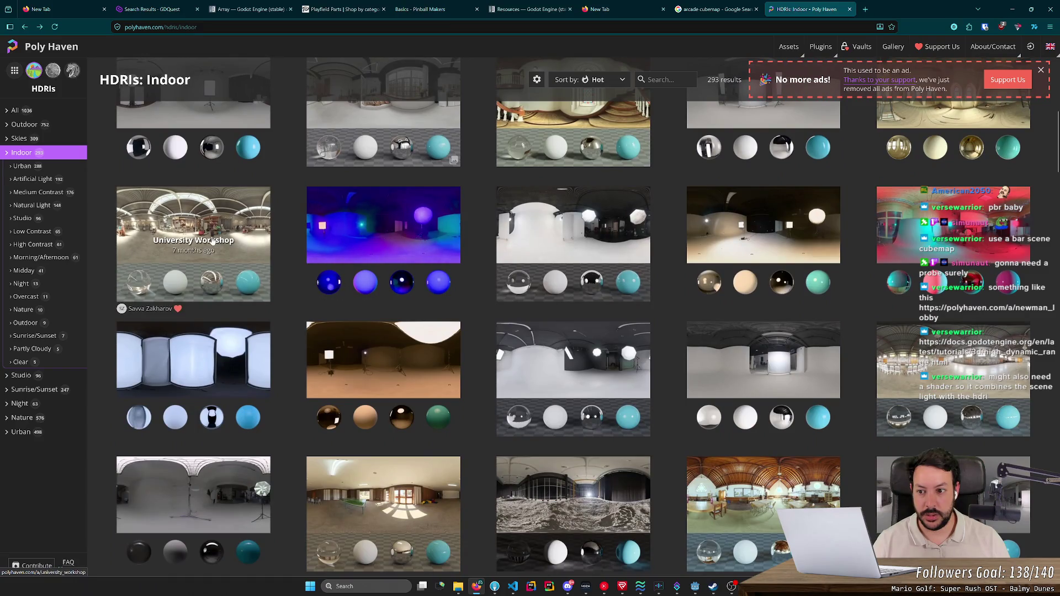
pyautogui.scroll(-5, 508, 310)
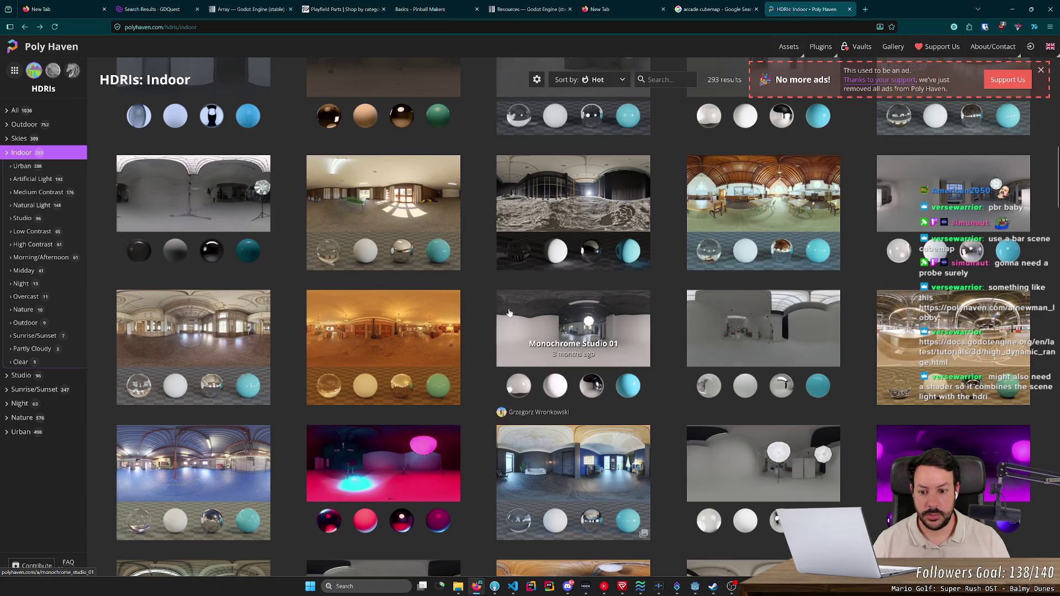
pyautogui.scroll(-4, 500, 313)
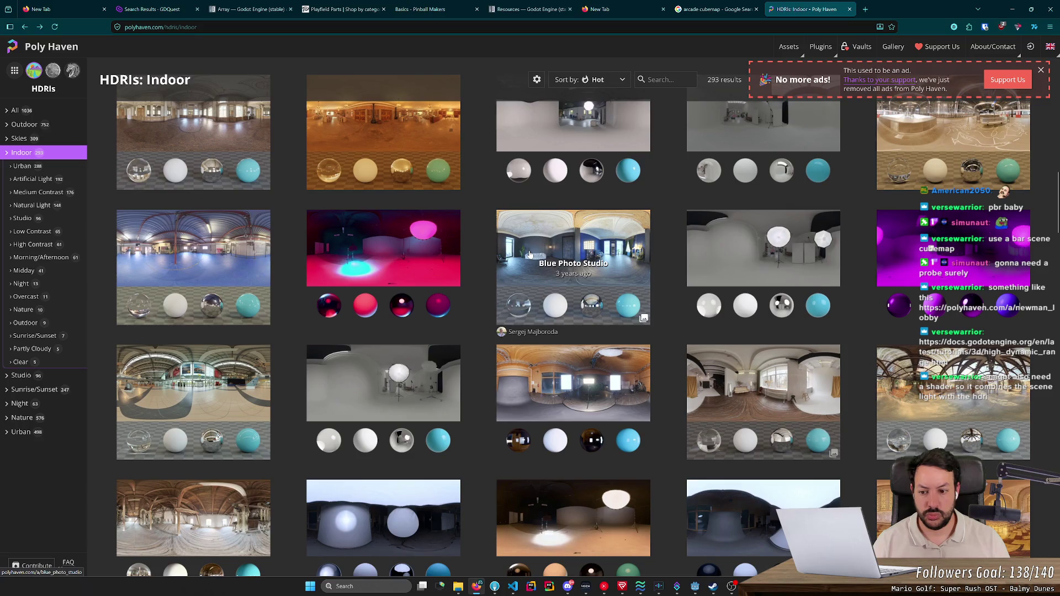
pyautogui.scroll(-4, 529, 254)
pyautogui.scroll(-2, 567, 307)
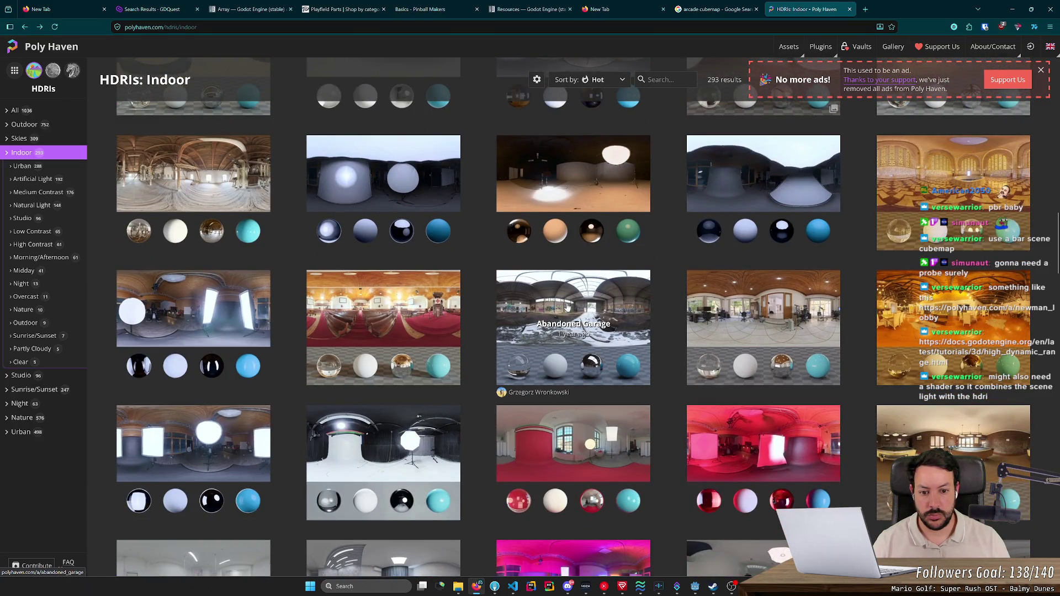
pyautogui.click(567, 308)
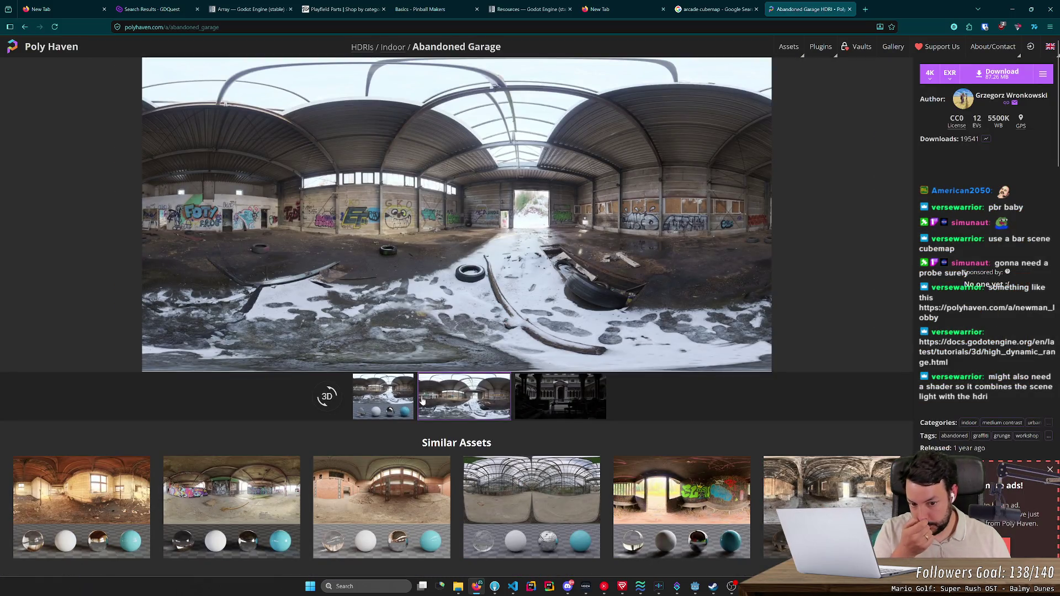
# - Preview Abandoned Garage on the spheres, download the 4K EXR, and open a blank tab
pyautogui.click(456, 398)
pyautogui.click(386, 394)
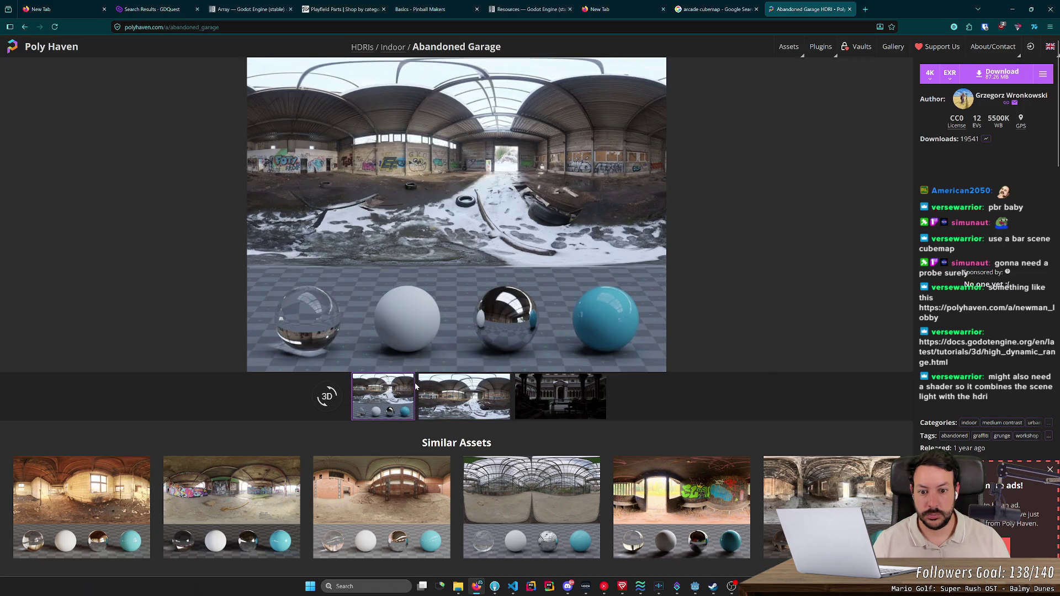
pyautogui.click(988, 76)
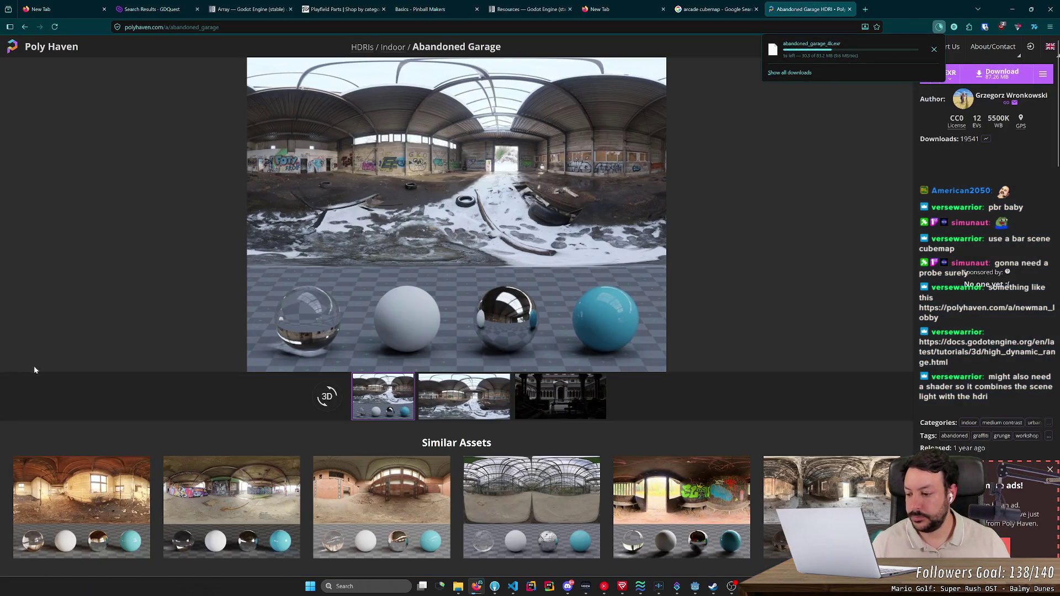
pyautogui.click(939, 28)
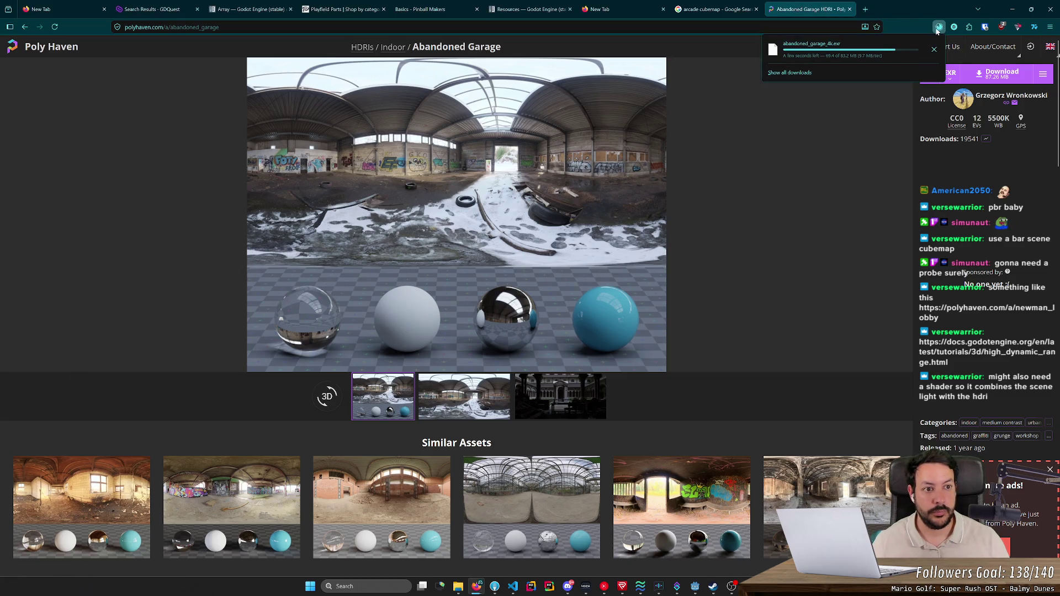
pyautogui.click(866, 9)
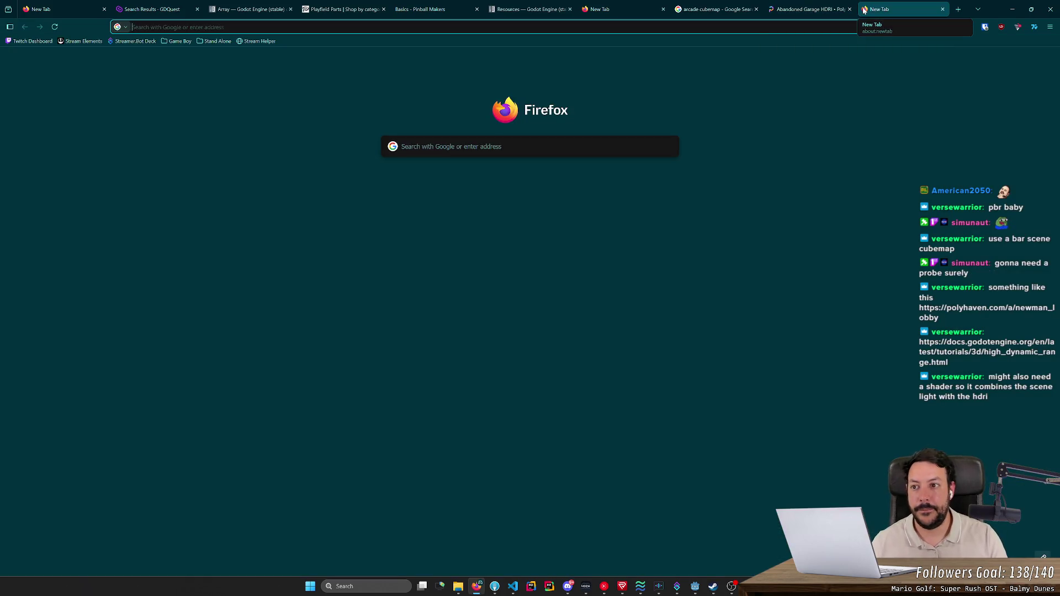
# - Search 'godot exr', check the Godot Image docs, then open the Reddit .exr thread
pyautogui.write('godot exr')
pyautogui.press('Return')
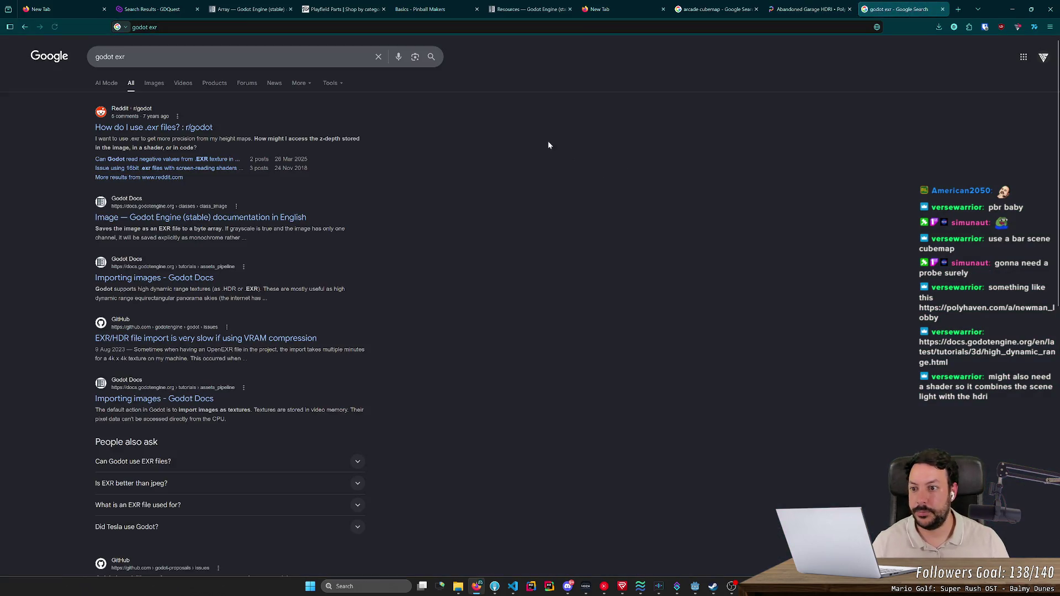
pyautogui.click(260, 217)
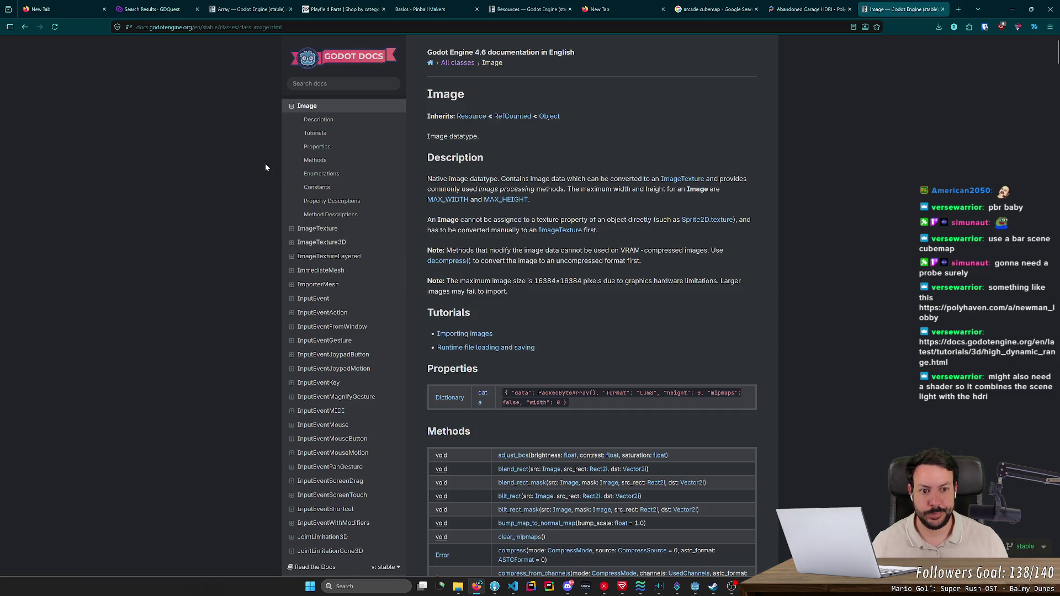
pyautogui.hotkey('alt', 'Left')
pyautogui.click(154, 127)
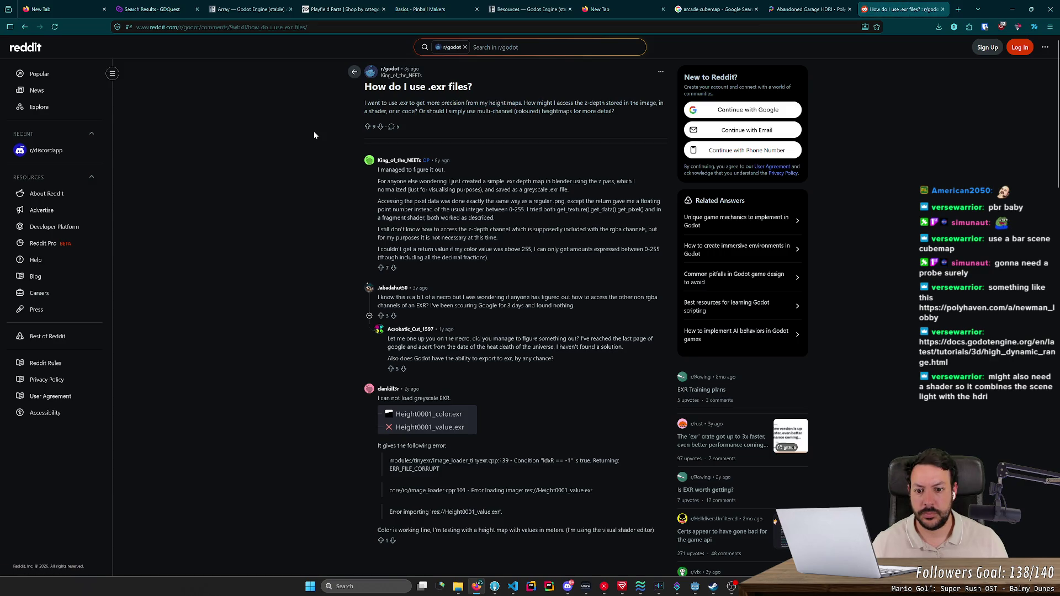
pyautogui.scroll(-4, 314, 135)
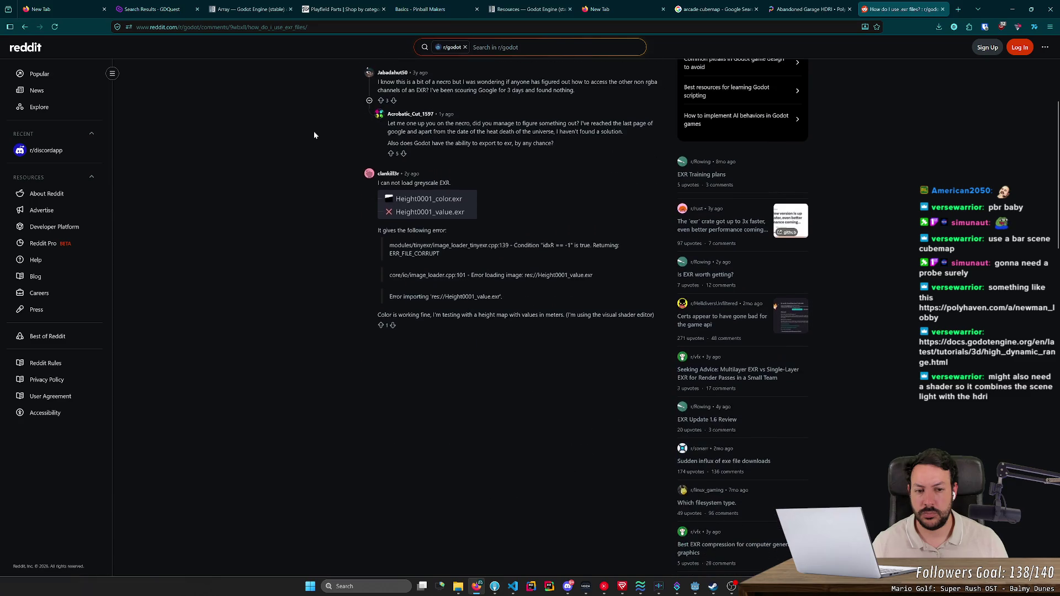
# - Show abandoned_garage_4k.exr from recent downloads in its folder window
pyautogui.click(937, 27)
pyautogui.click(929, 43)
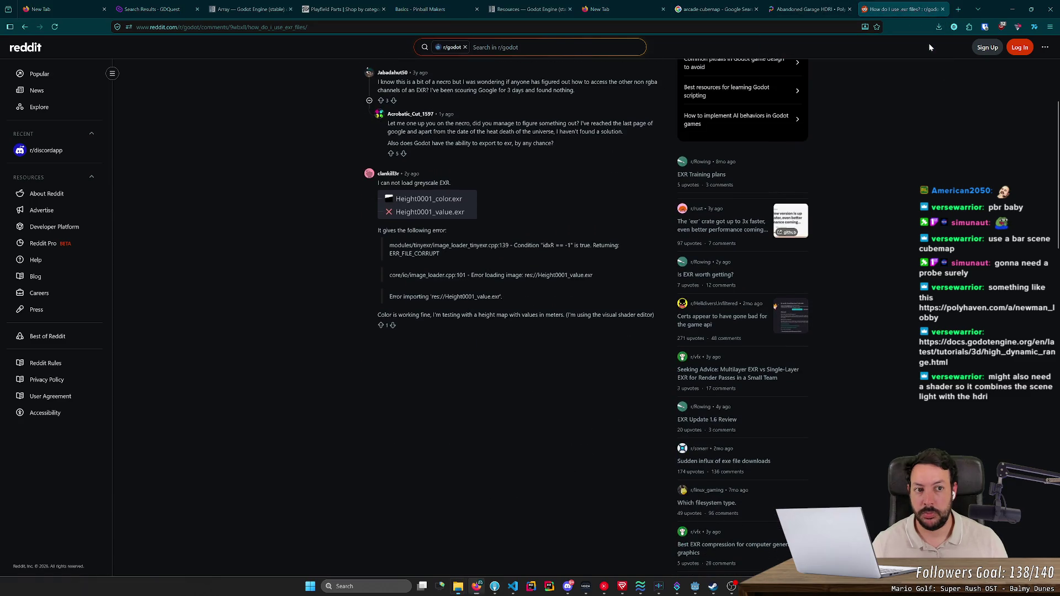
pyautogui.moveTo(919, 193); pyautogui.dragTo(1045, 190)
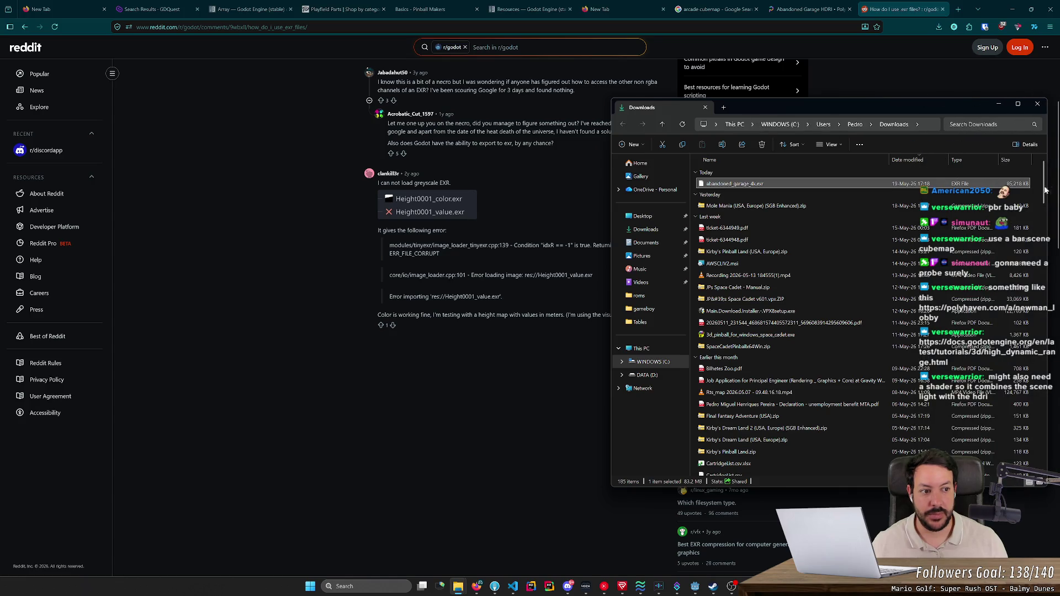
# - Navigate File Explorer to the pinball project folder under D:\Code\godot
pyautogui.click(646, 375)
pyautogui.doubleClick(736, 220)
pyautogui.hotkey('alt', 'Left')
pyautogui.doubleClick(737, 211)
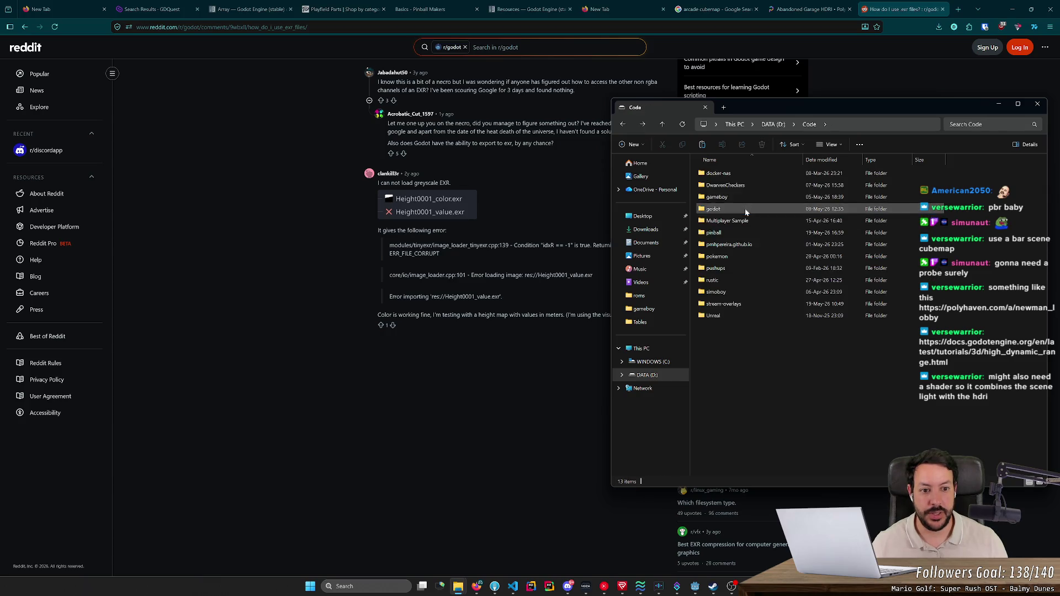
pyautogui.click(739, 211)
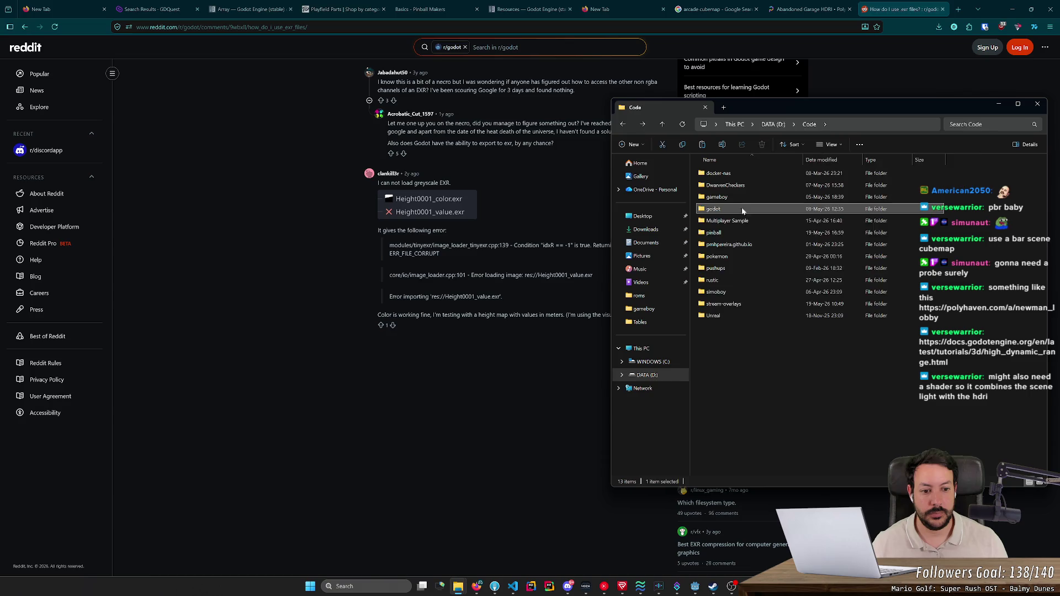
pyautogui.doubleClick(737, 233)
pyautogui.click(742, 197)
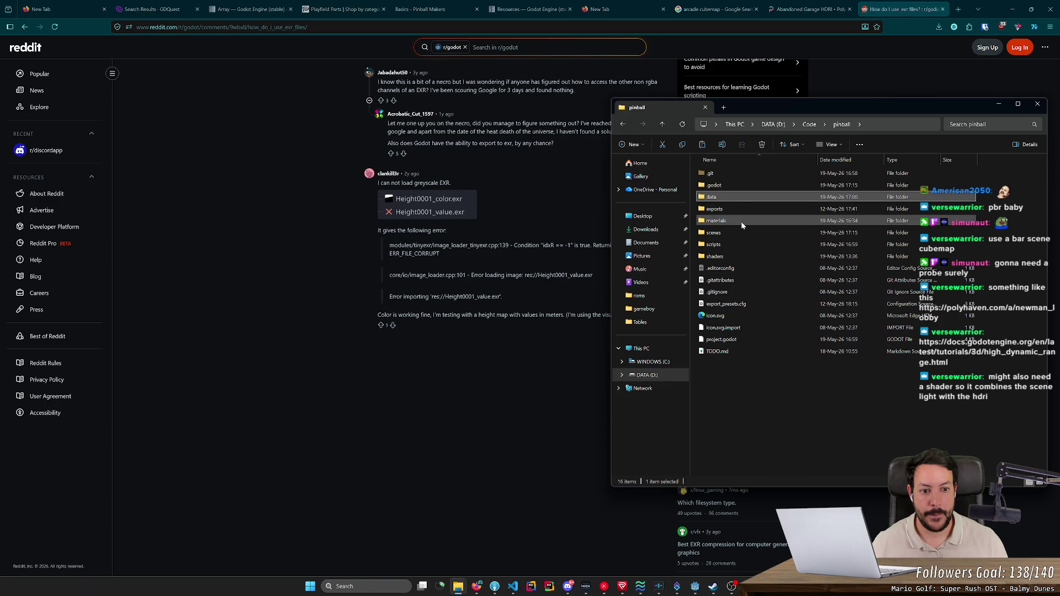
# - Create a 'resources' folder in the pinball project, paste the garage EXR into it, and close
pyautogui.rightClick(747, 421)
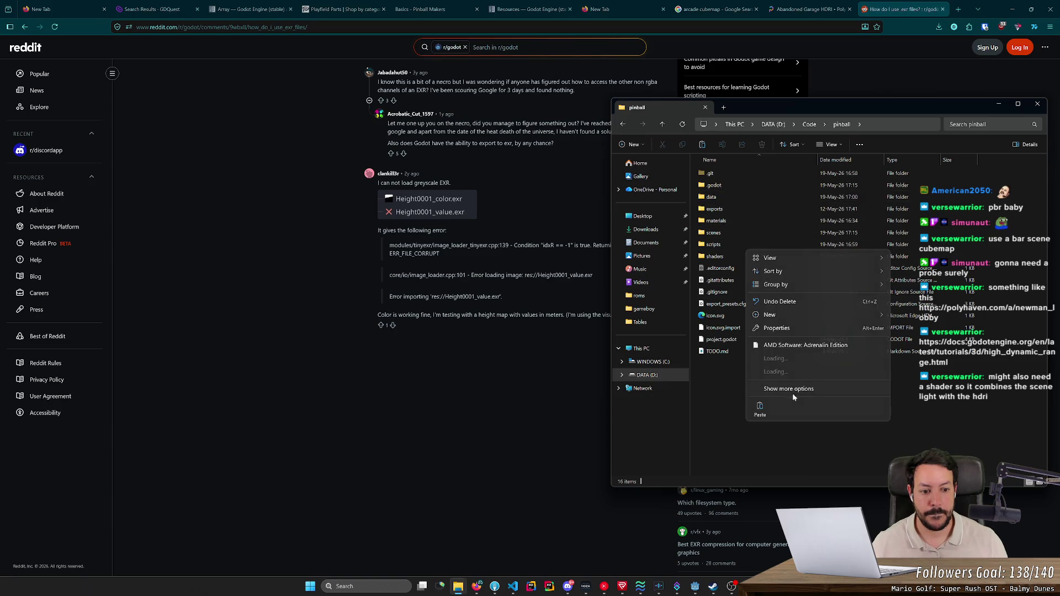
pyautogui.moveTo(802, 314)
pyautogui.click(934, 319)
pyautogui.write('resource')
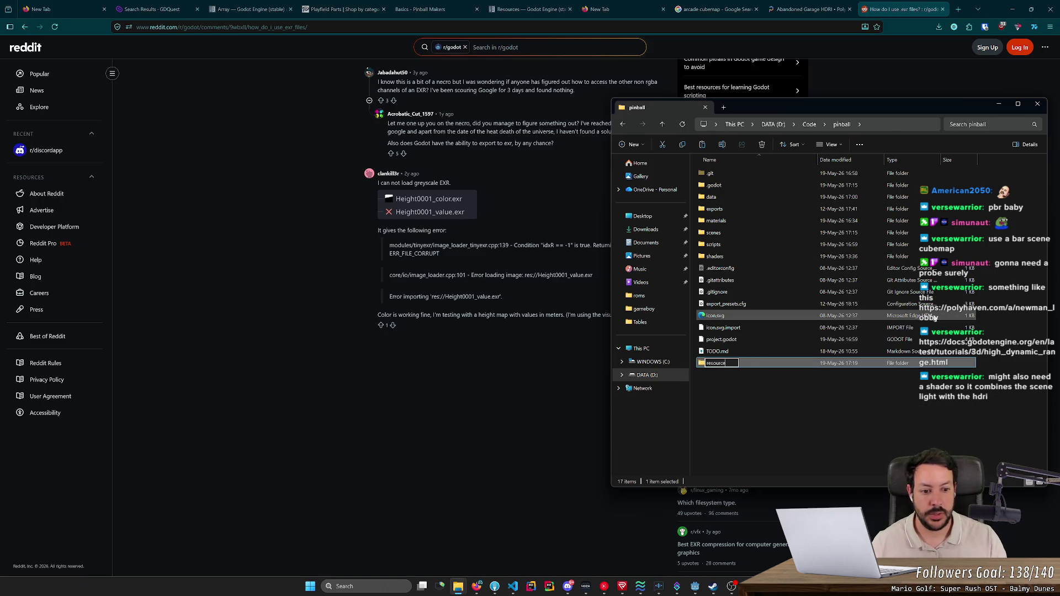
pyautogui.write('s')
pyautogui.press('Return')
pyautogui.press('Return')
pyautogui.hotkey('ctrl', 'v')
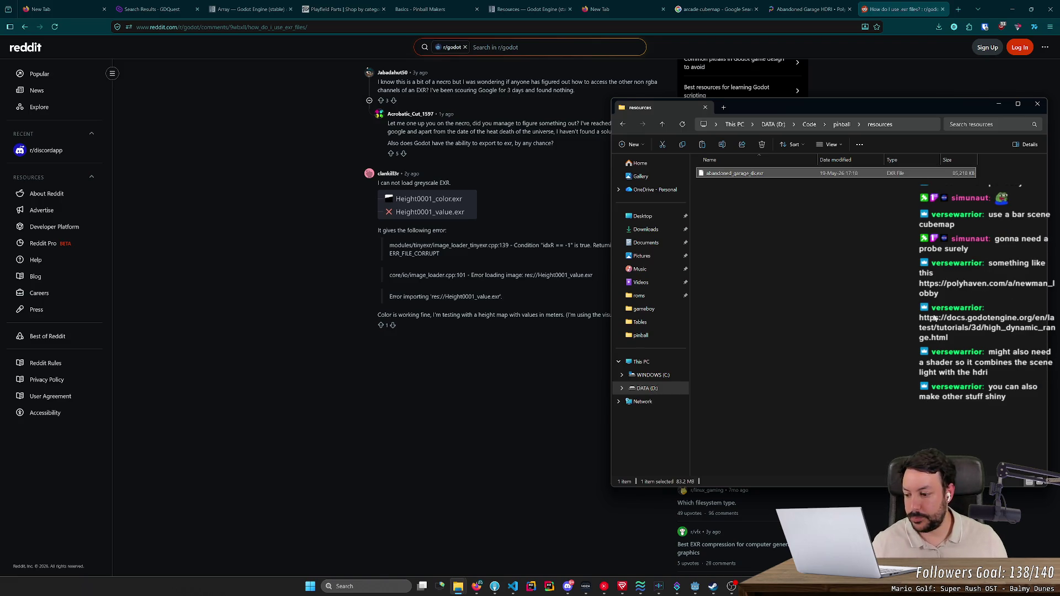
pyautogui.click(923, 288)
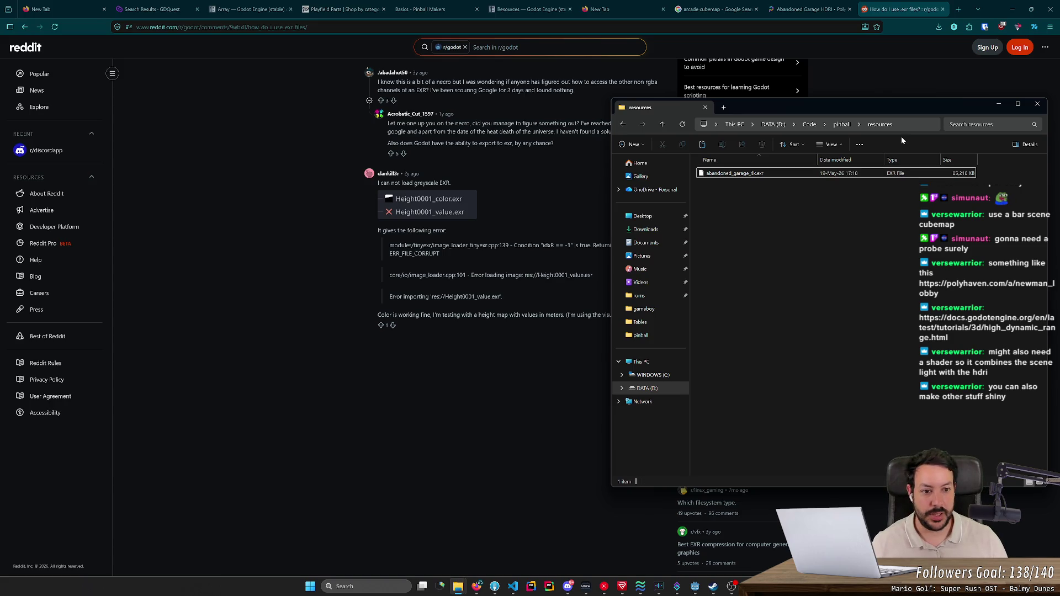
pyautogui.click(1038, 104)
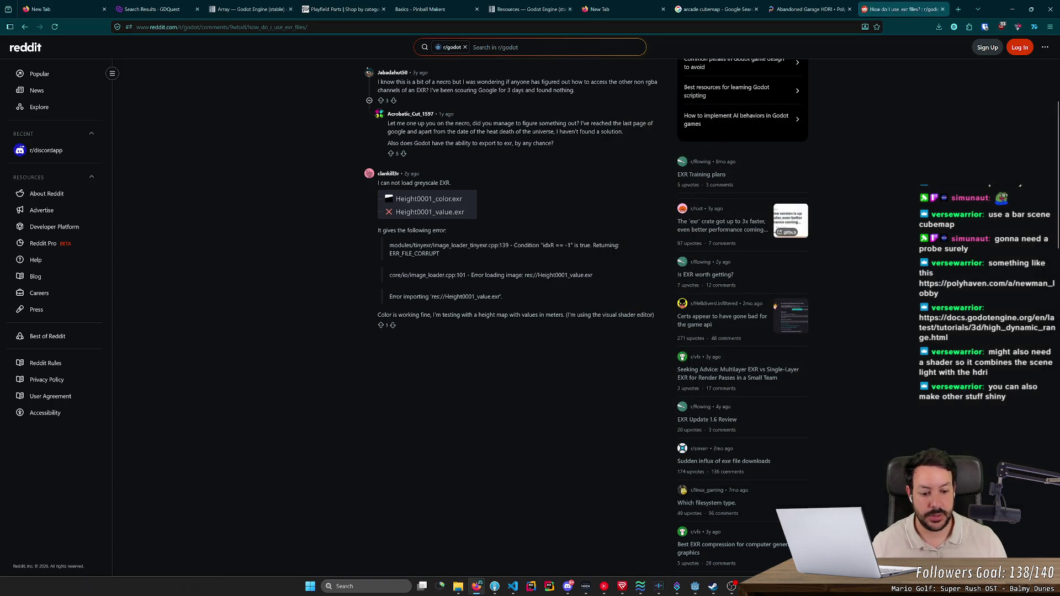
# - Adjust the Godot view to overlook the pinball table, then return to the browser
pyautogui.click(697, 589)
pyautogui.moveTo(496, 240); pyautogui.dragTo(534, 291)
pyautogui.hotkey('alt', 'Tab')
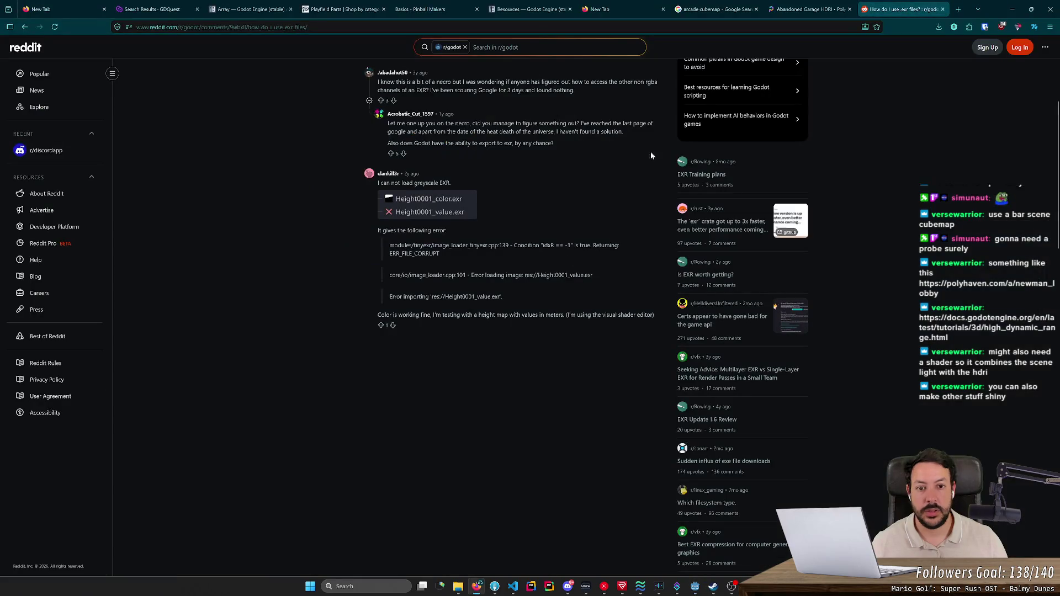
# - Search 'godot cubemap', close the old tabs, and check the Cubemap docs page
pyautogui.click(828, 9)
pyautogui.hotkey('ctrl', 'l')
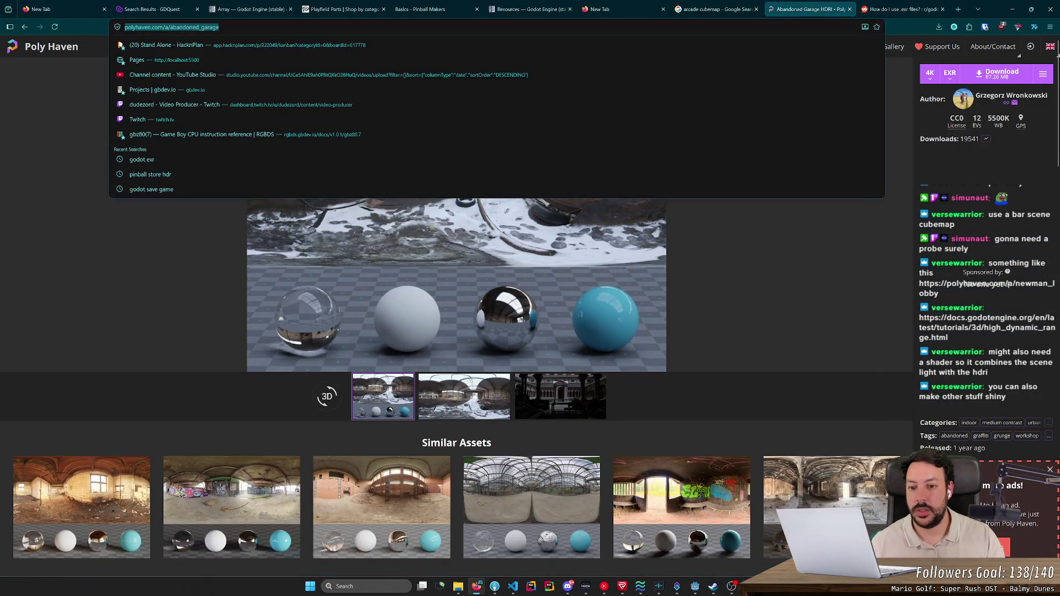
pyautogui.write('godot cubemap')
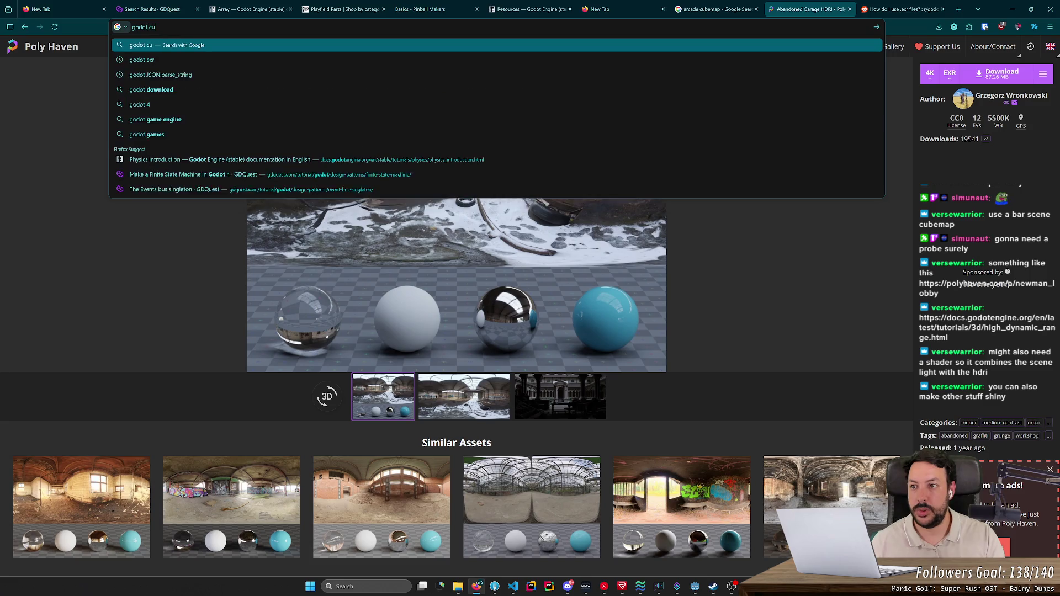
pyautogui.press('Return')
pyautogui.click(757, 9)
pyautogui.click(850, 9)
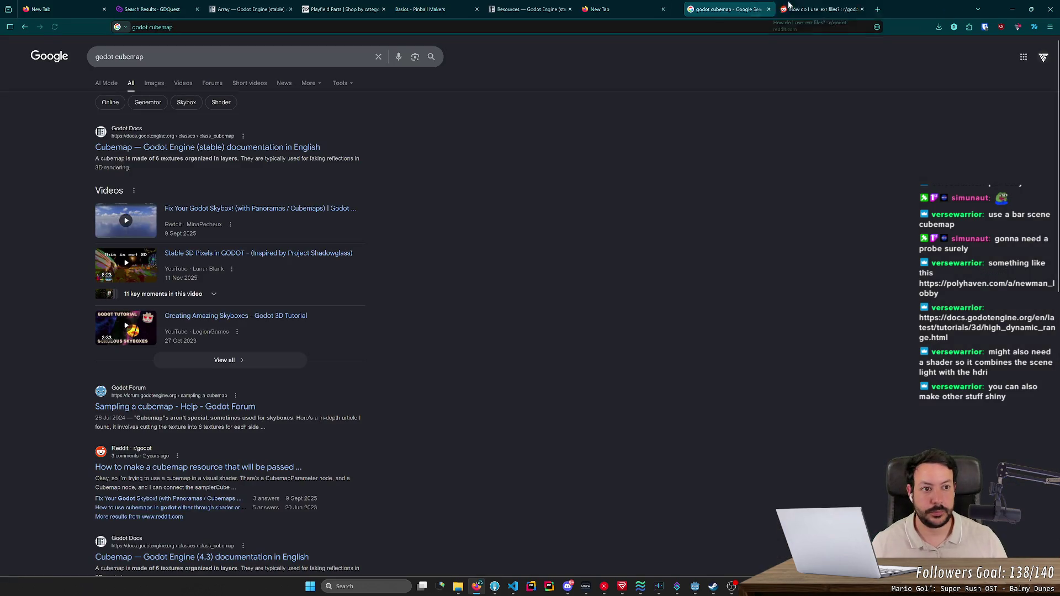
pyautogui.click(232, 147)
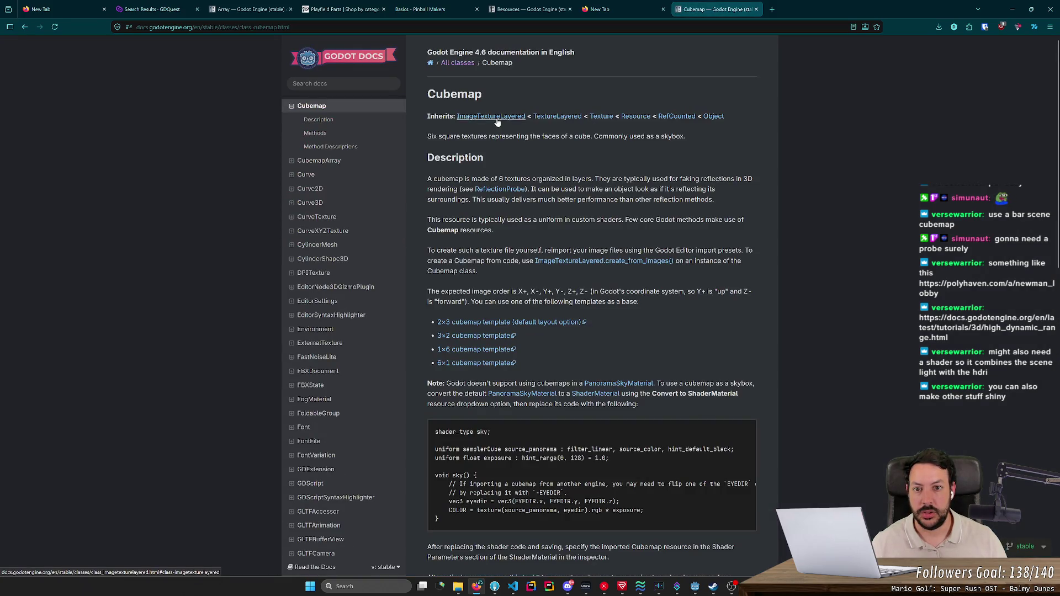
pyautogui.hotkey('alt', 'Left')
# - Refine the search to 'godot hdri background', then return to Godot
pyautogui.doubleClick(129, 56)
pyautogui.write('hdr')
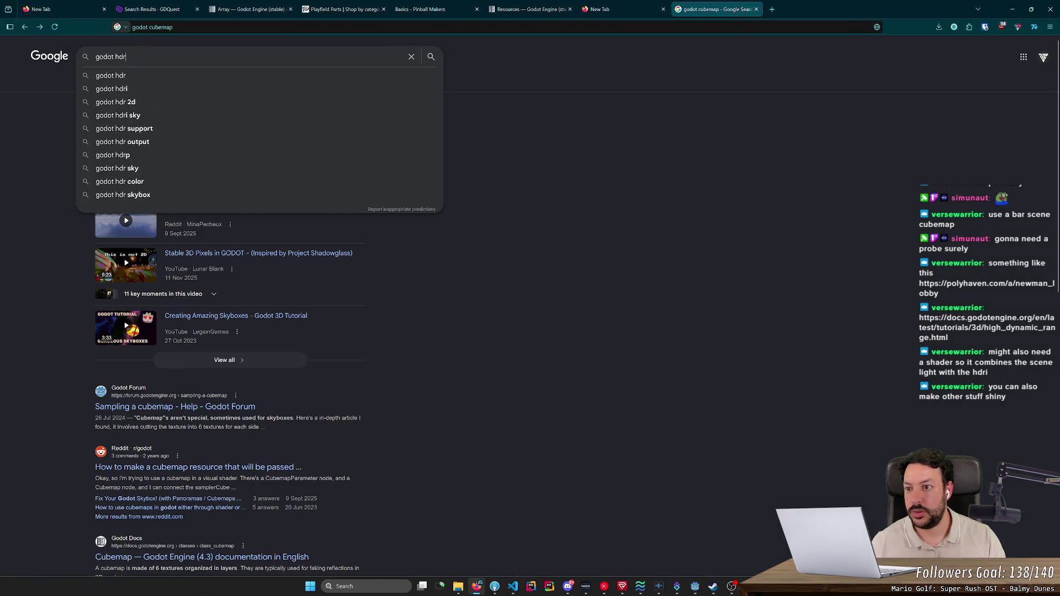
pyautogui.press('Return')
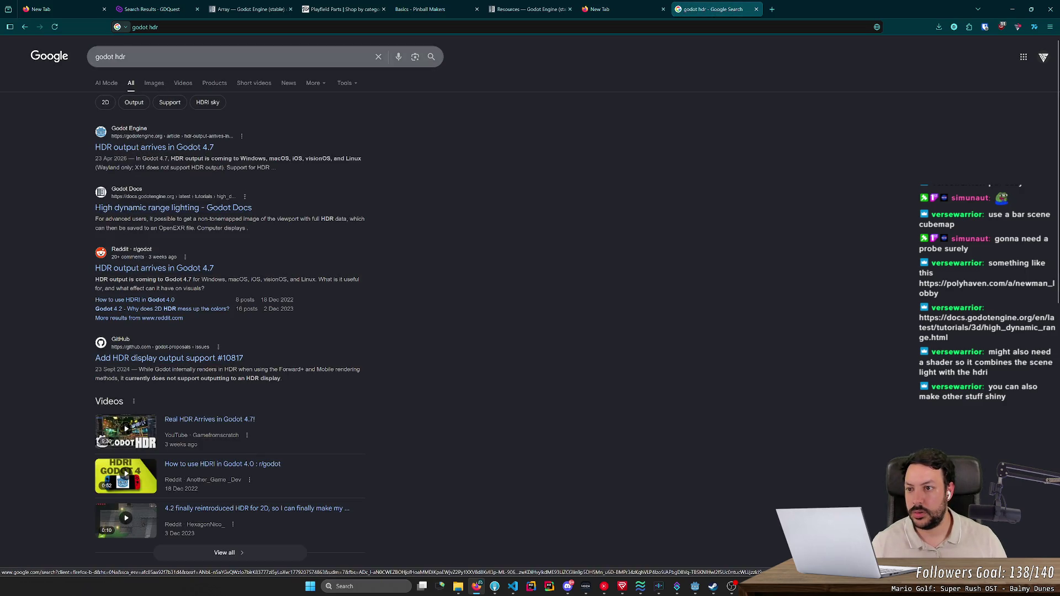
pyautogui.click(126, 56)
pyautogui.write('i background')
pyautogui.press('Return')
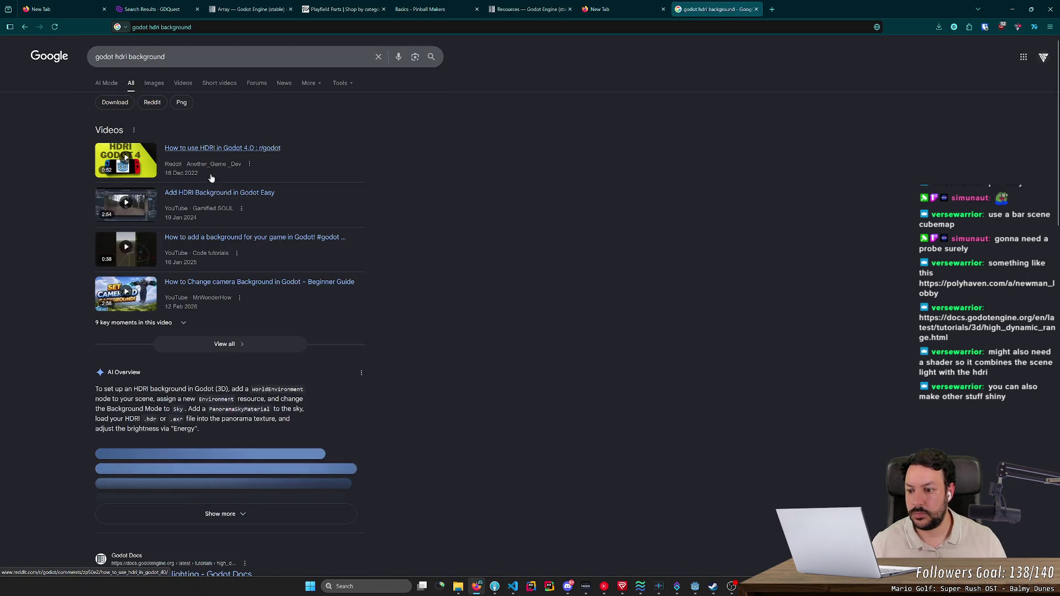
pyautogui.scroll(-3, 215, 216)
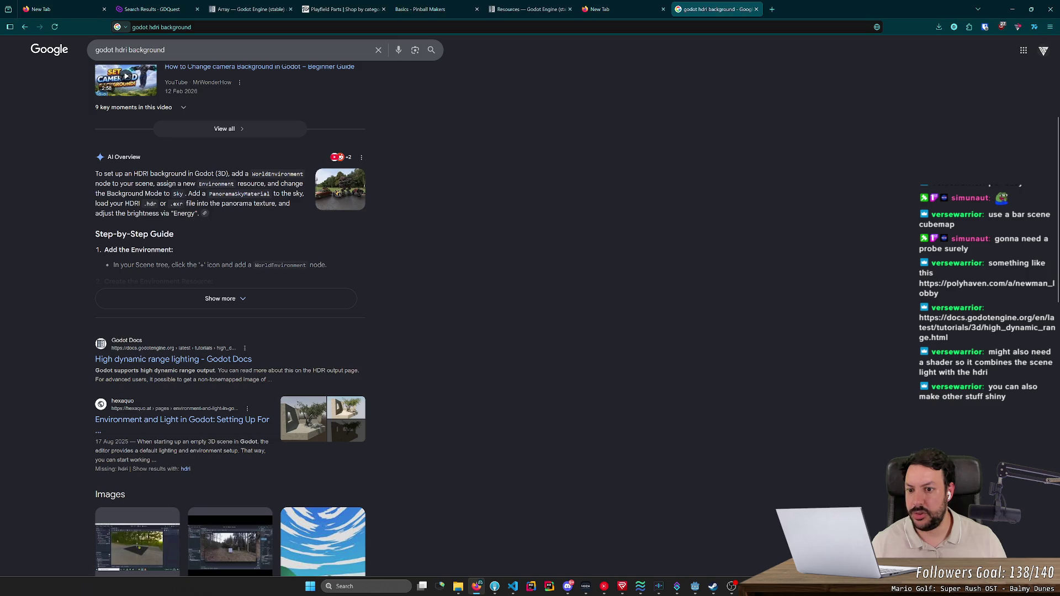
pyautogui.hotkey('alt', 'Tab')
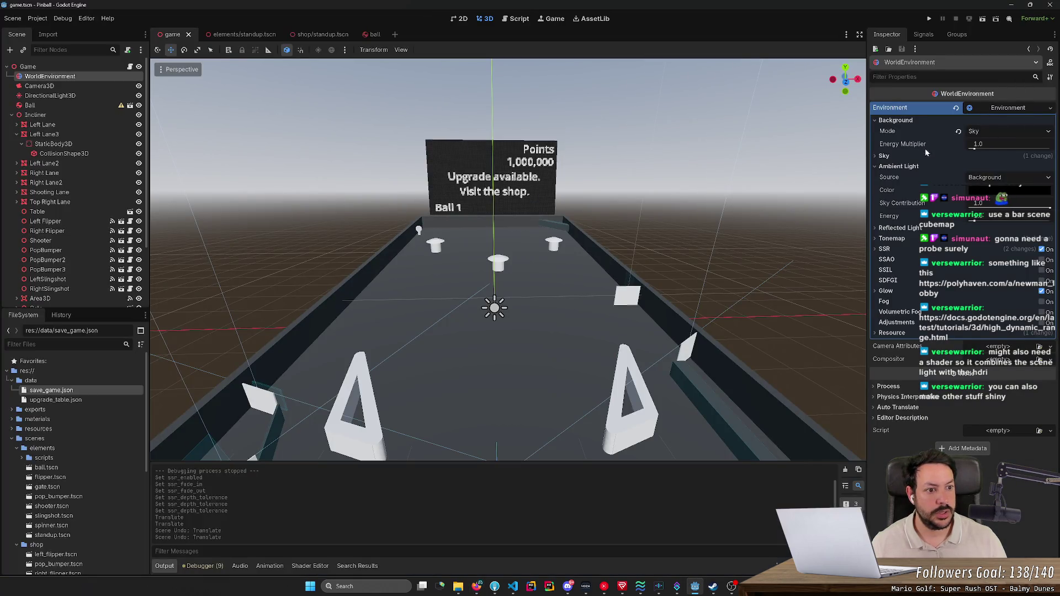
# - Expand the WorldEnvironment's Sky and ProceduralSkyMaterial, peeking at its Sky and Sun groups
pyautogui.click(900, 158)
pyautogui.click(1017, 170)
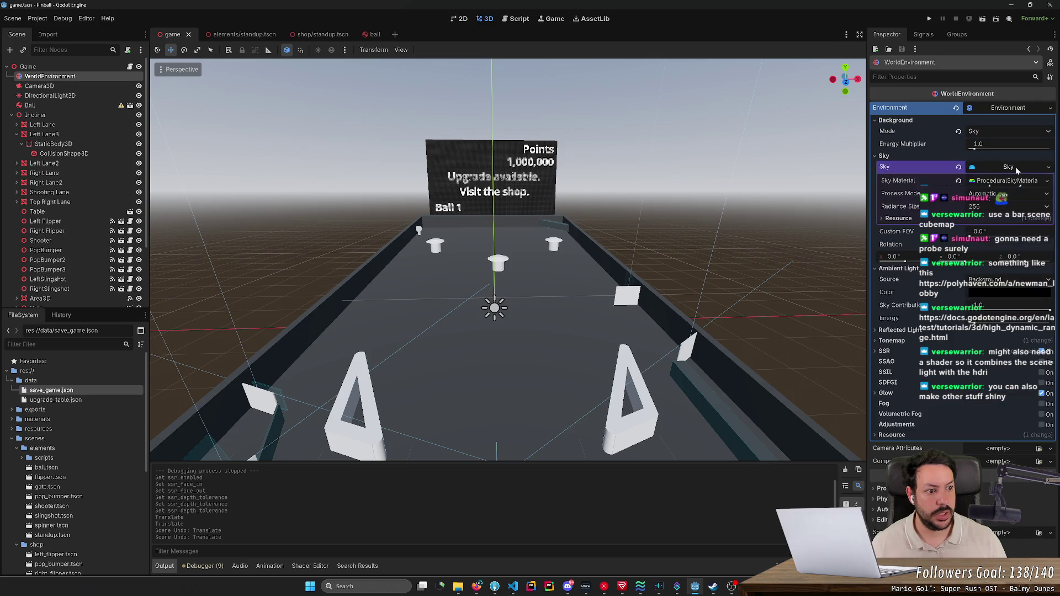
pyautogui.click(1016, 183)
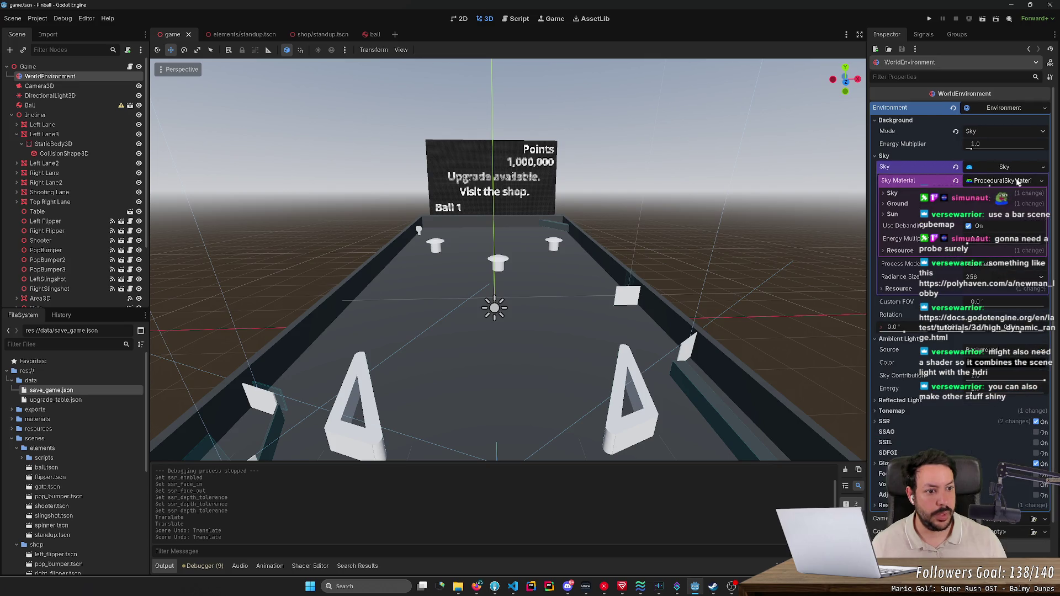
pyautogui.click(893, 193)
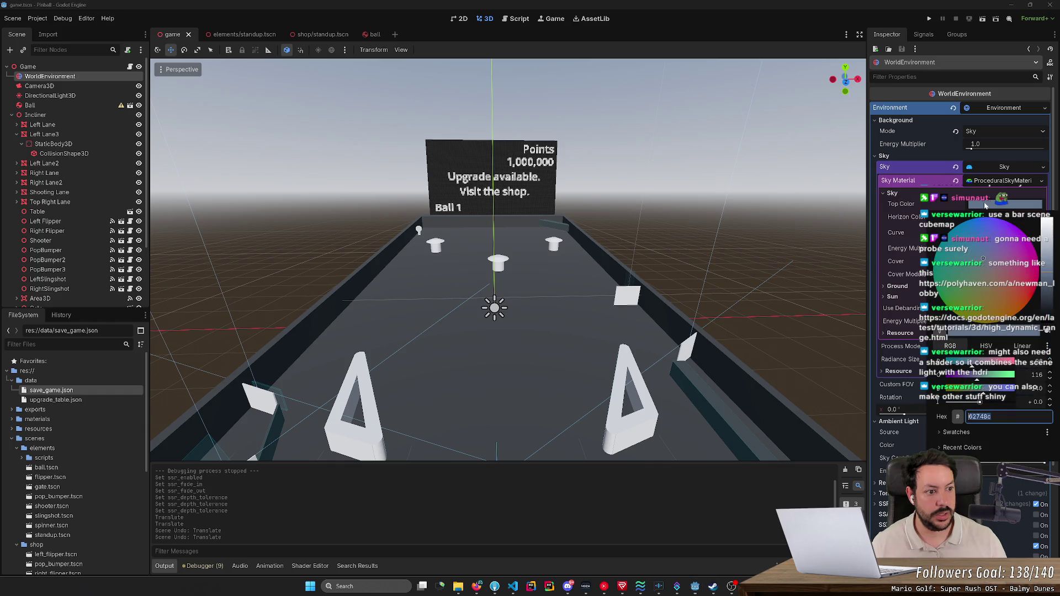
pyautogui.click(891, 194)
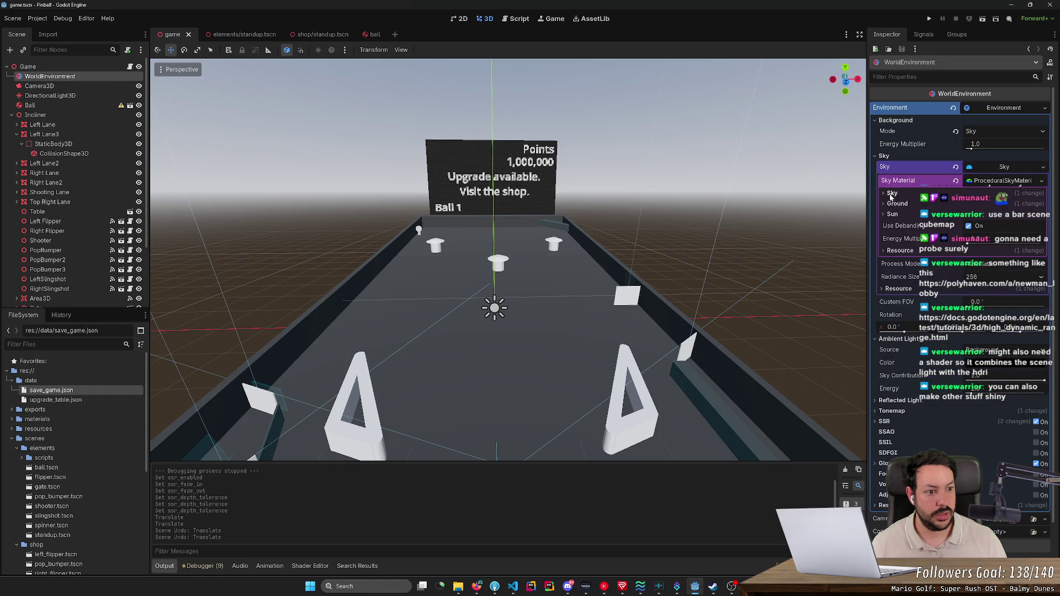
pyautogui.click(1017, 181)
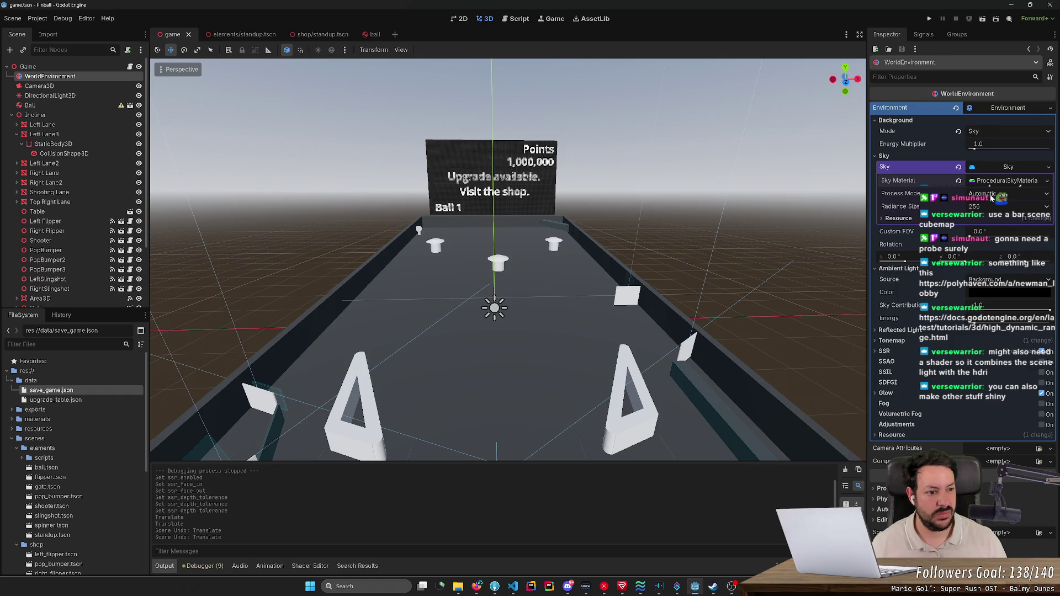
pyautogui.click(935, 183)
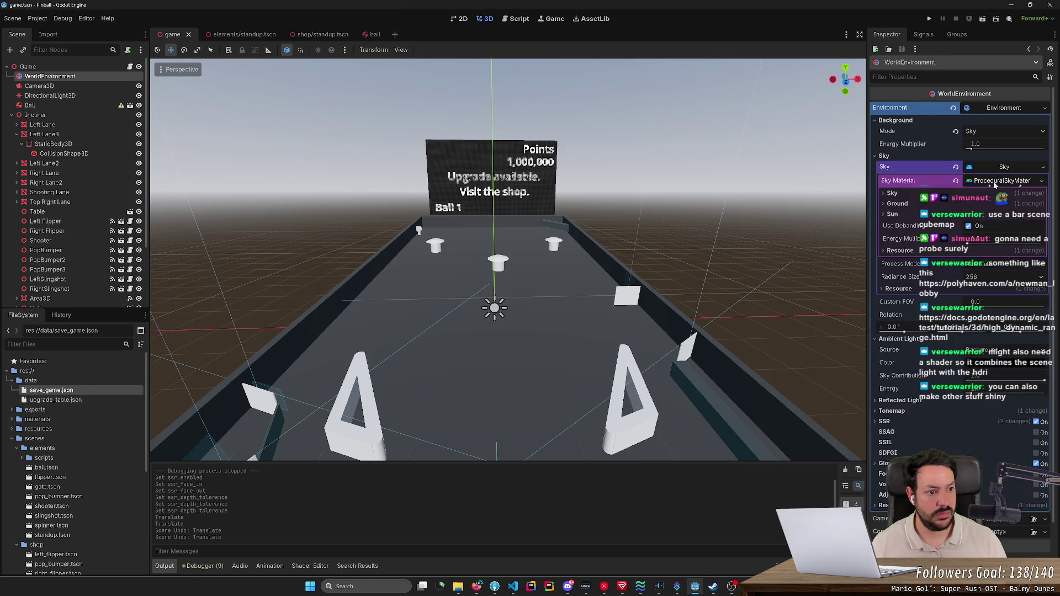
pyautogui.click(887, 215)
pyautogui.click(887, 217)
# - Expand the AI Overview HDRI guide, reading the steps on creating a Sky and PanoramaSkyMaterial
pyautogui.hotkey('alt', 'Tab')
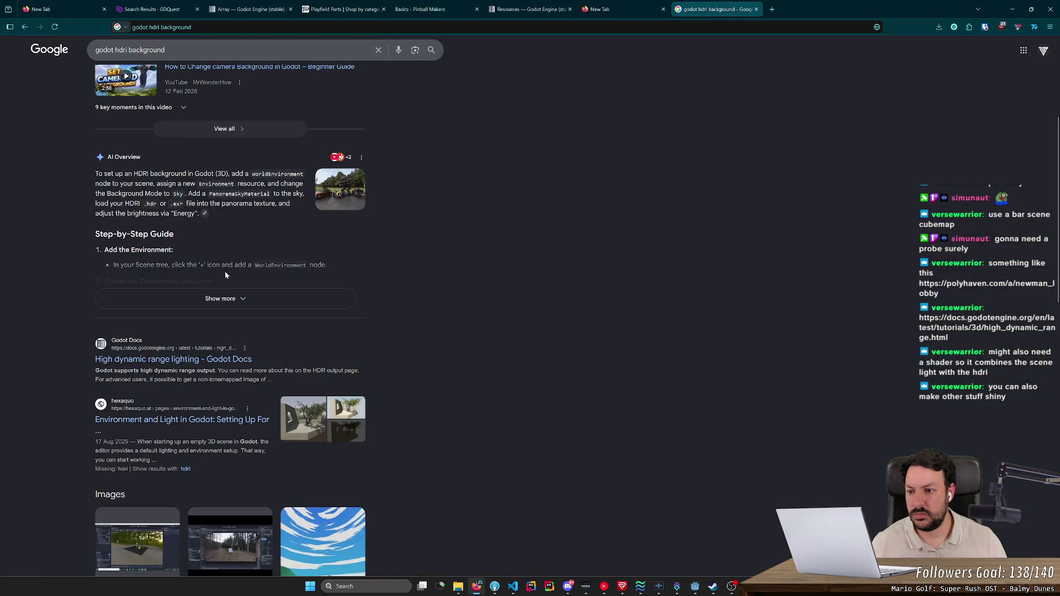
pyautogui.click(224, 295)
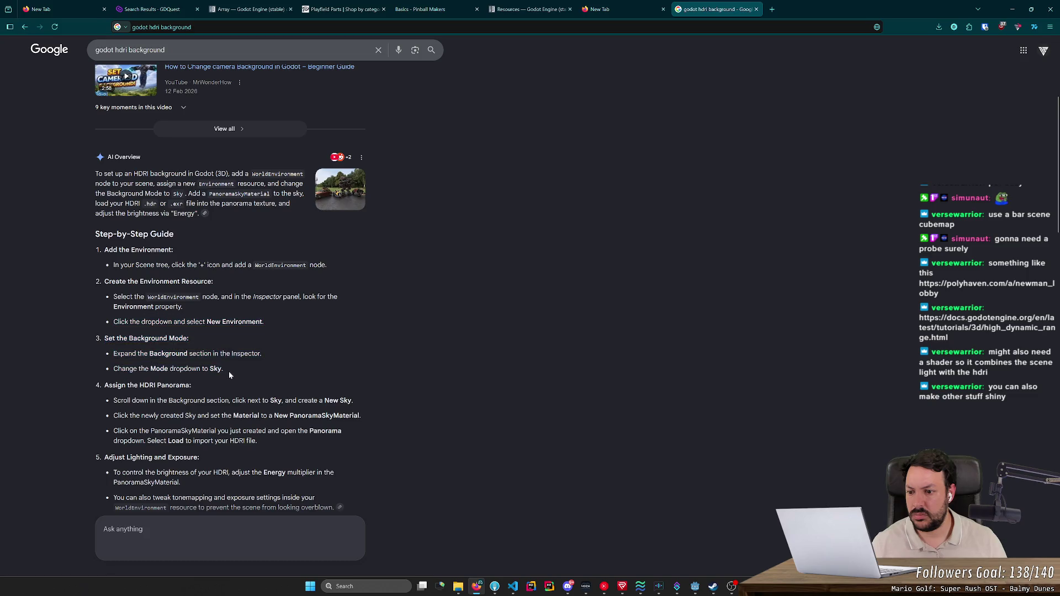
pyautogui.scroll(-2, 228, 371)
pyautogui.moveTo(118, 240); pyautogui.dragTo(198, 240)
pyautogui.click(197, 240)
pyautogui.moveTo(116, 272); pyautogui.dragTo(238, 281)
pyautogui.click(239, 280)
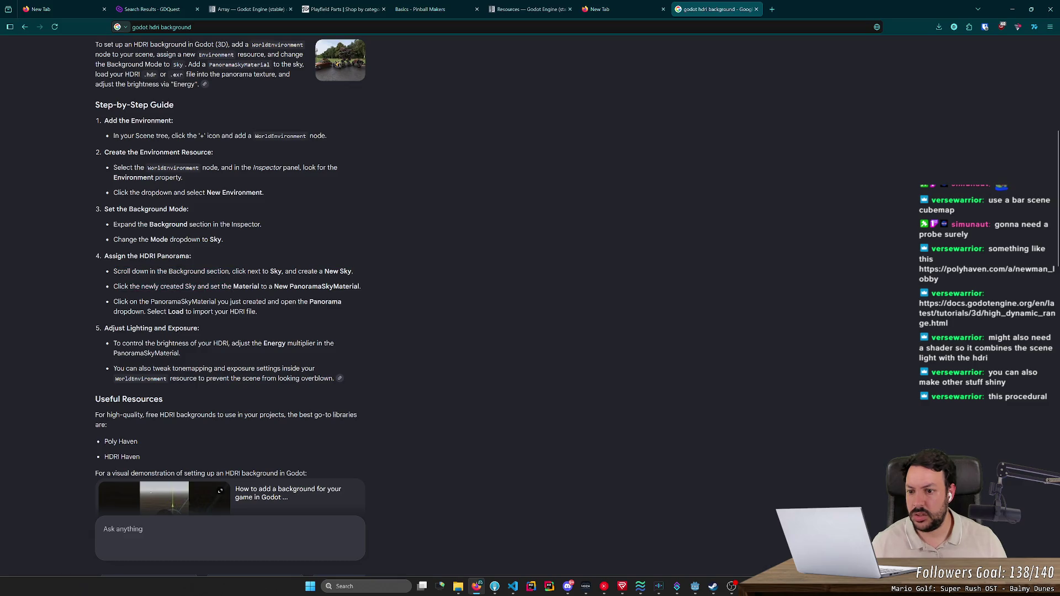
pyautogui.doubleClick(325, 286)
pyautogui.click(114, 302)
# - Replace the sky material with a new PanoramaSkyMaterial and open its empty Panorama texture choices
pyautogui.hotkey('alt', 'Tab')
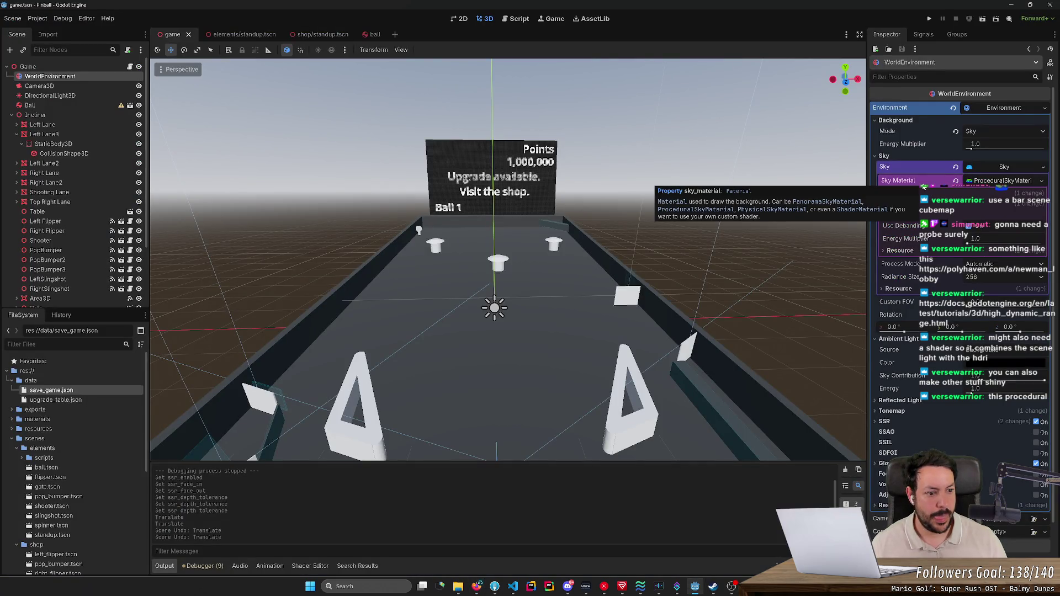
pyautogui.click(898, 289)
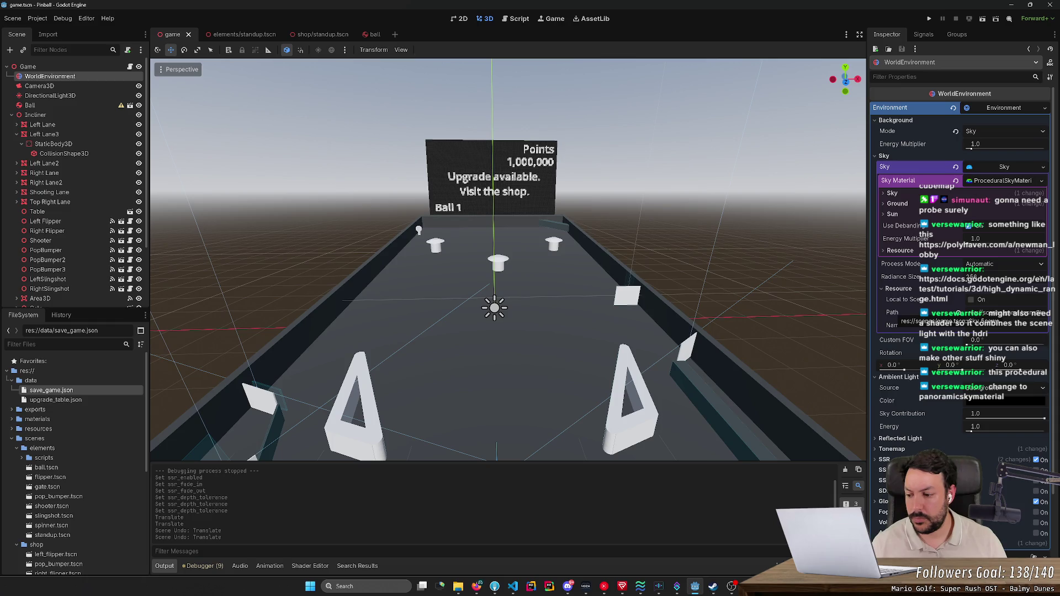
pyautogui.click(1004, 182)
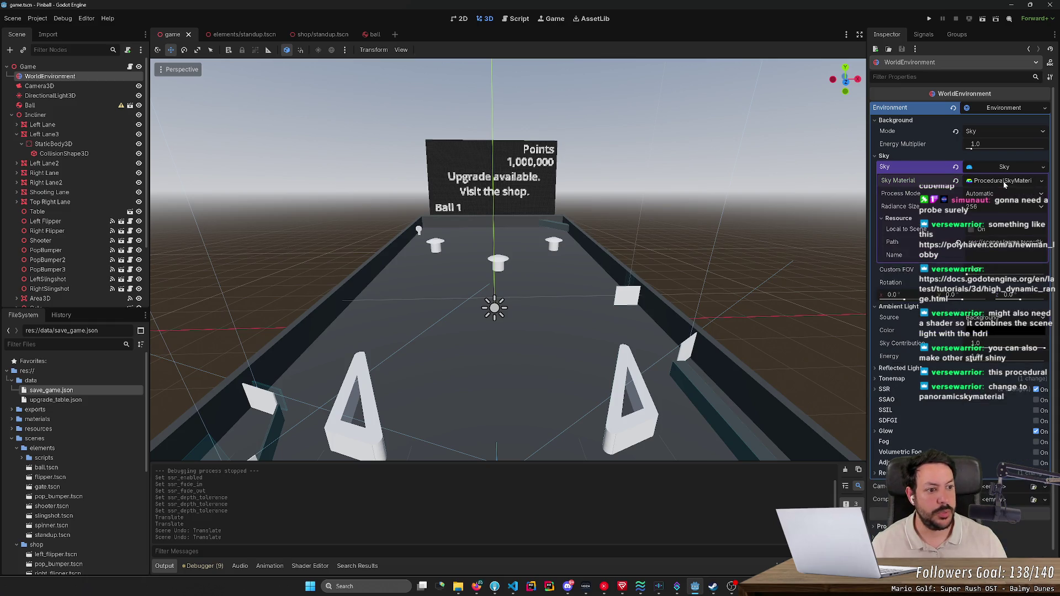
pyautogui.click(1040, 181)
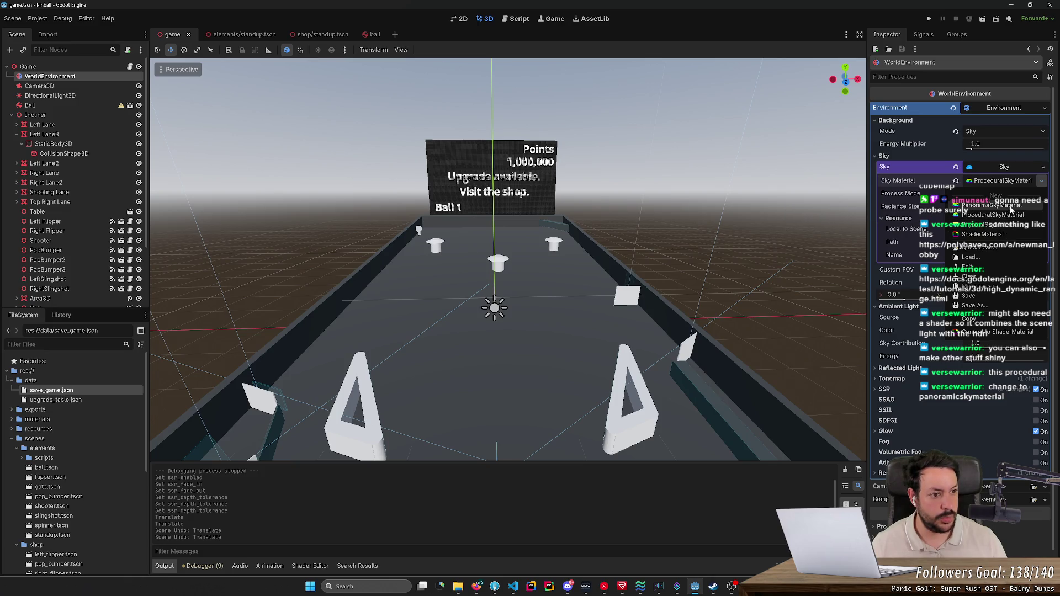
pyautogui.click(1011, 208)
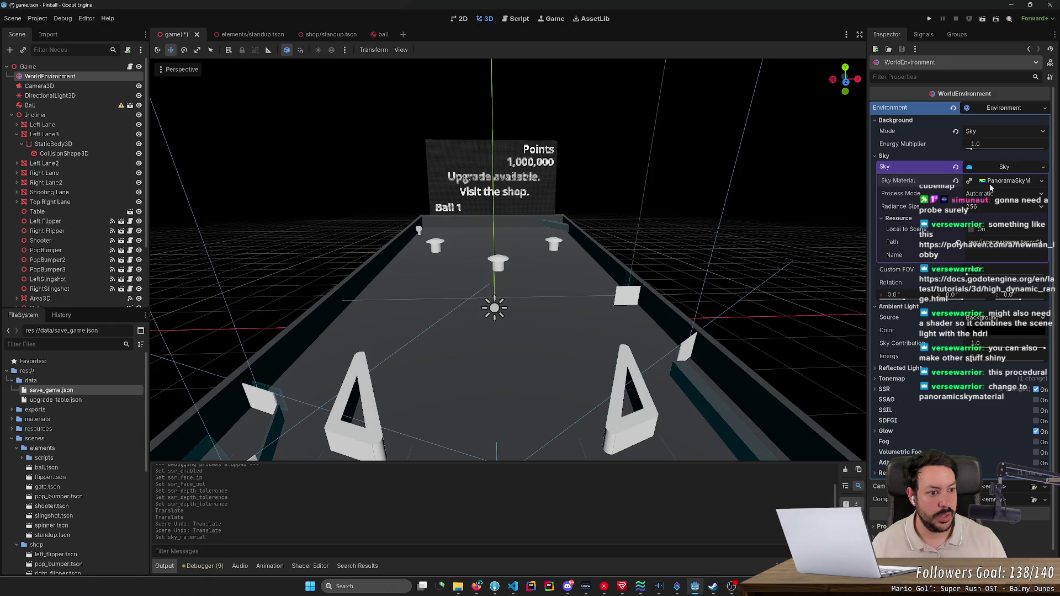
pyautogui.click(980, 184)
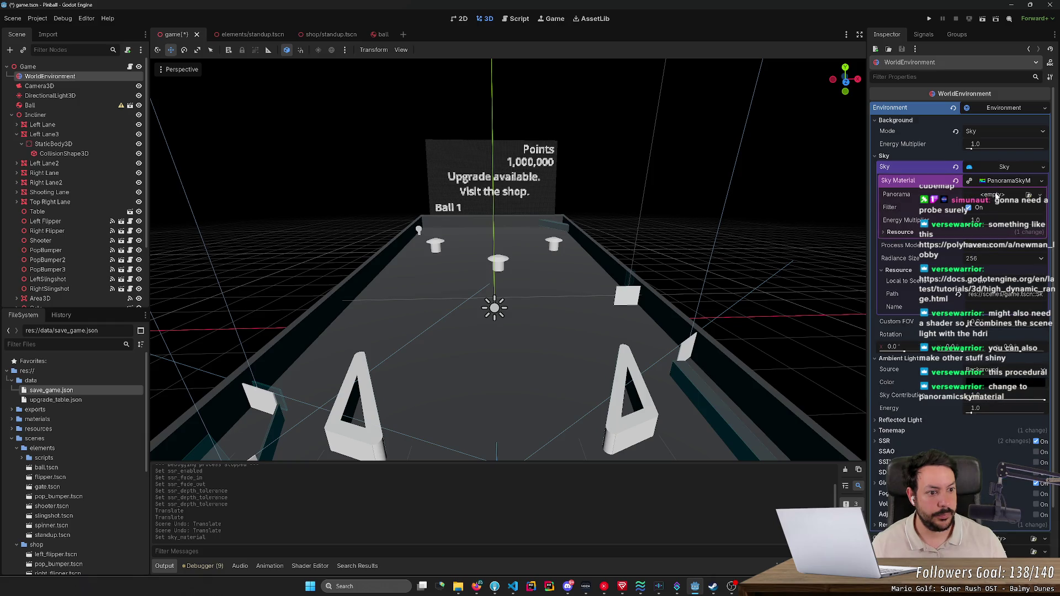
pyautogui.click(1008, 196)
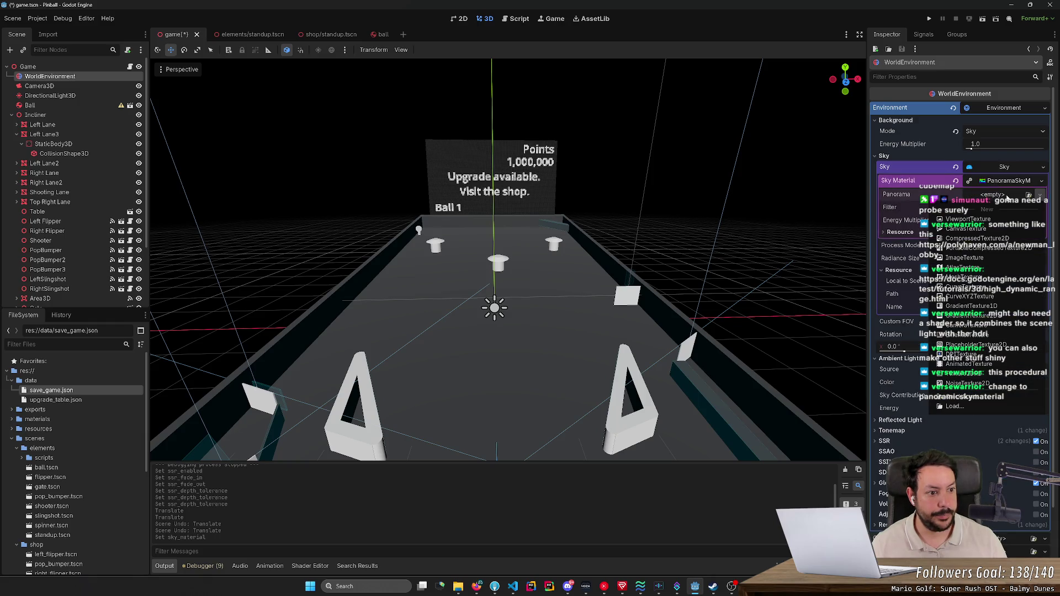
# - Give the Panorama a new ImageTexture and expand its Resource section to reach the Path field
pyautogui.click(964, 258)
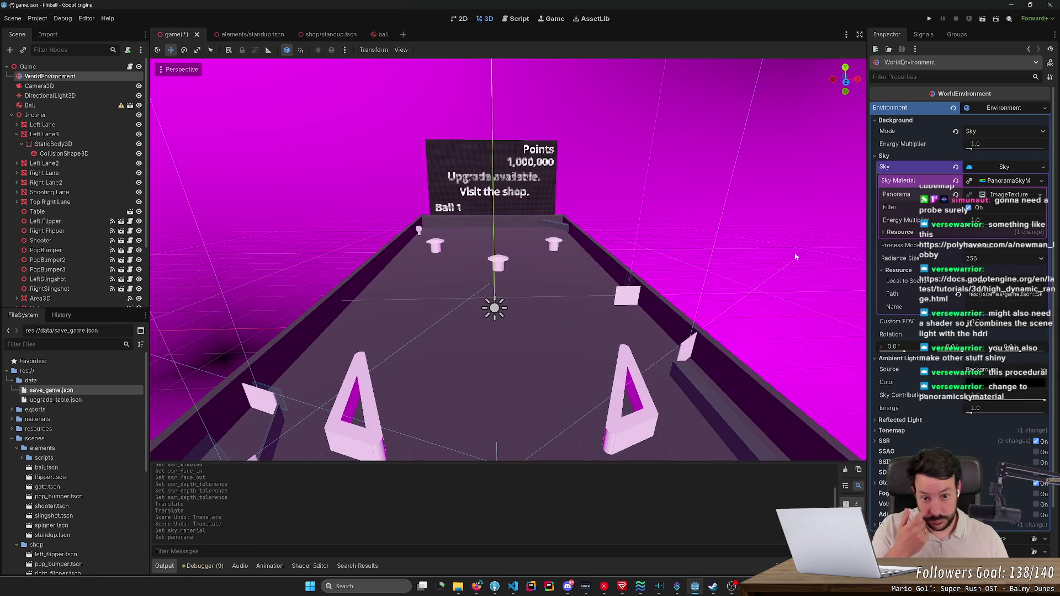
pyautogui.click(1010, 195)
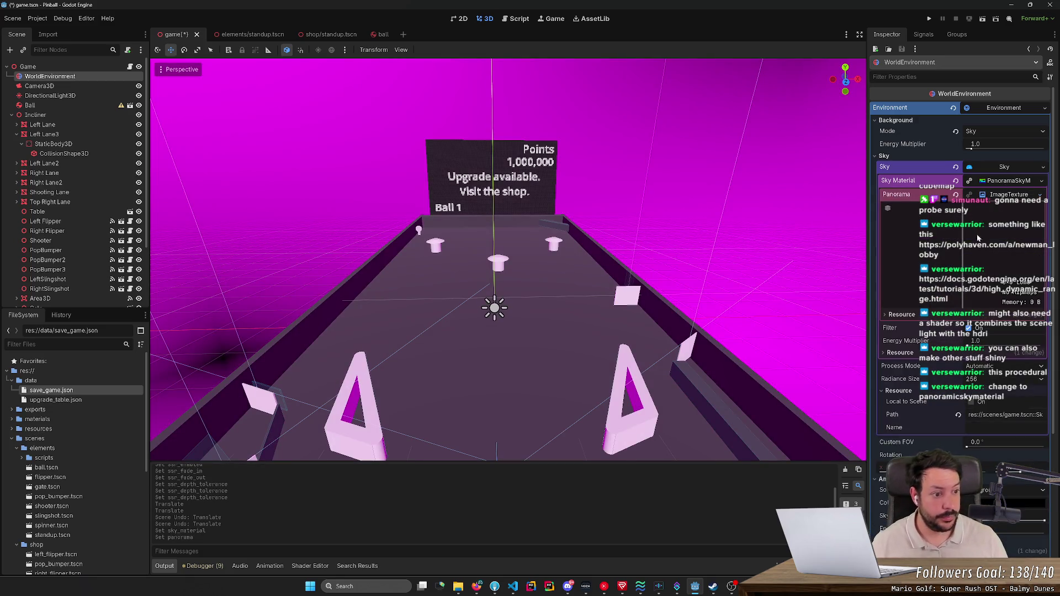
pyautogui.click(886, 314)
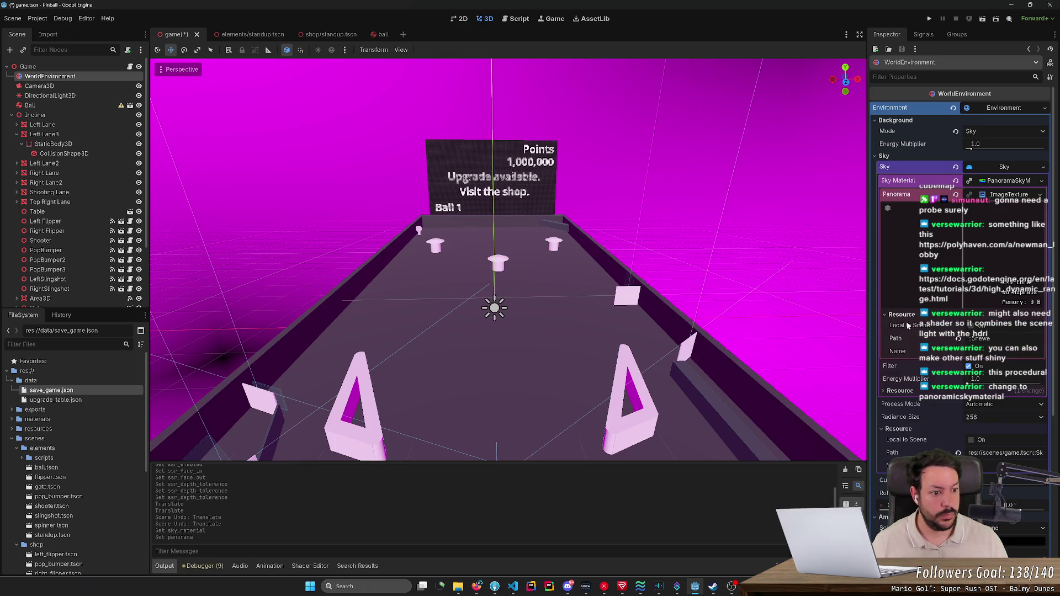
pyautogui.click(959, 338)
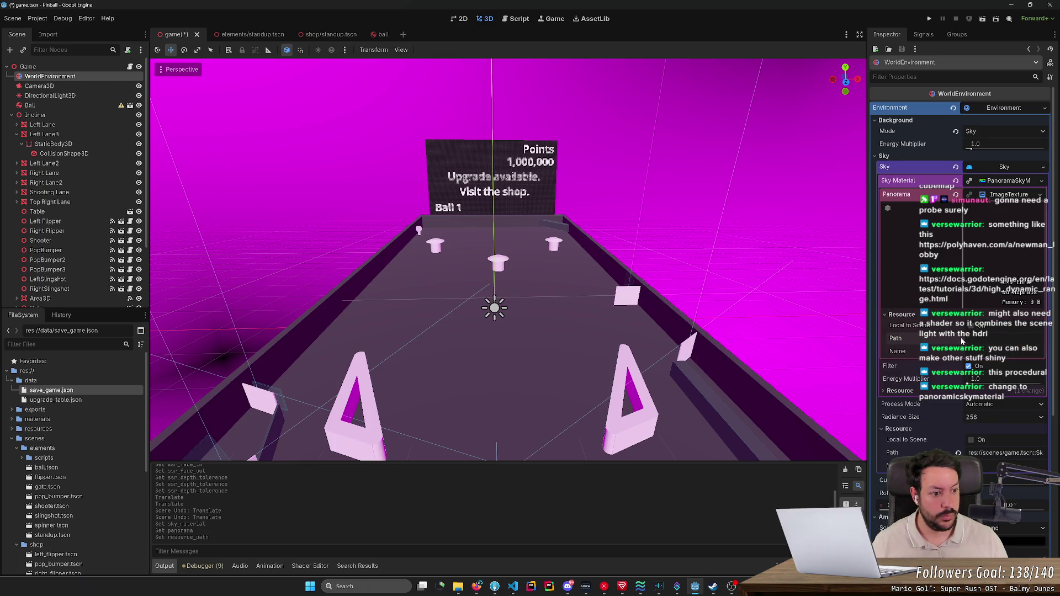
pyautogui.rightClick(981, 341)
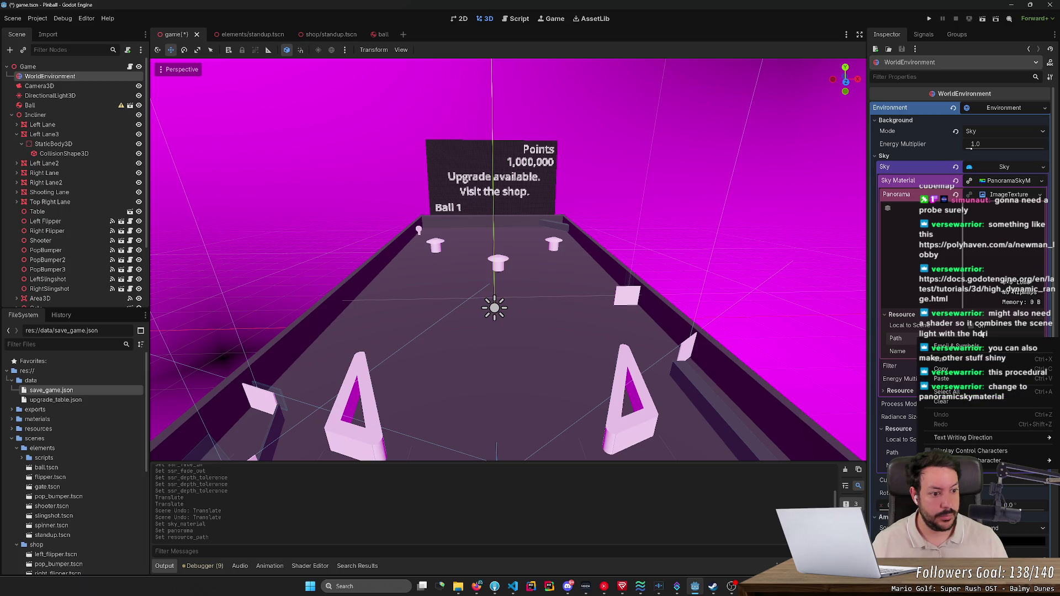
pyautogui.click(979, 328)
pyautogui.scroll(-5, 56, 441)
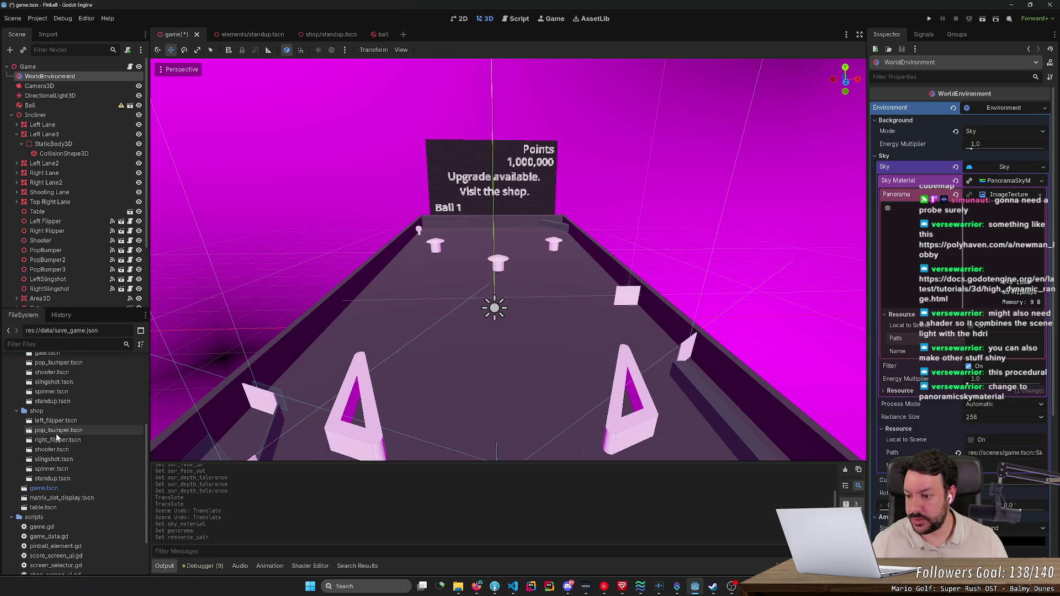
pyautogui.scroll(5, 42, 497)
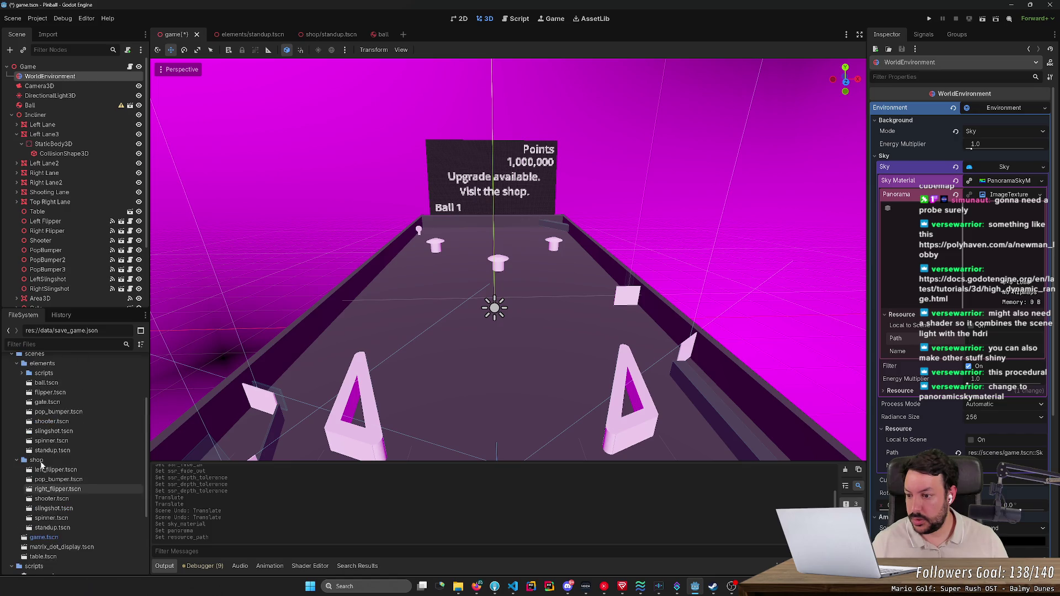
pyautogui.scroll(3, 36, 470)
# - Paste abandoned_garage_4k.exr's copied path into the texture's Path field and save the scene
pyautogui.click(59, 439)
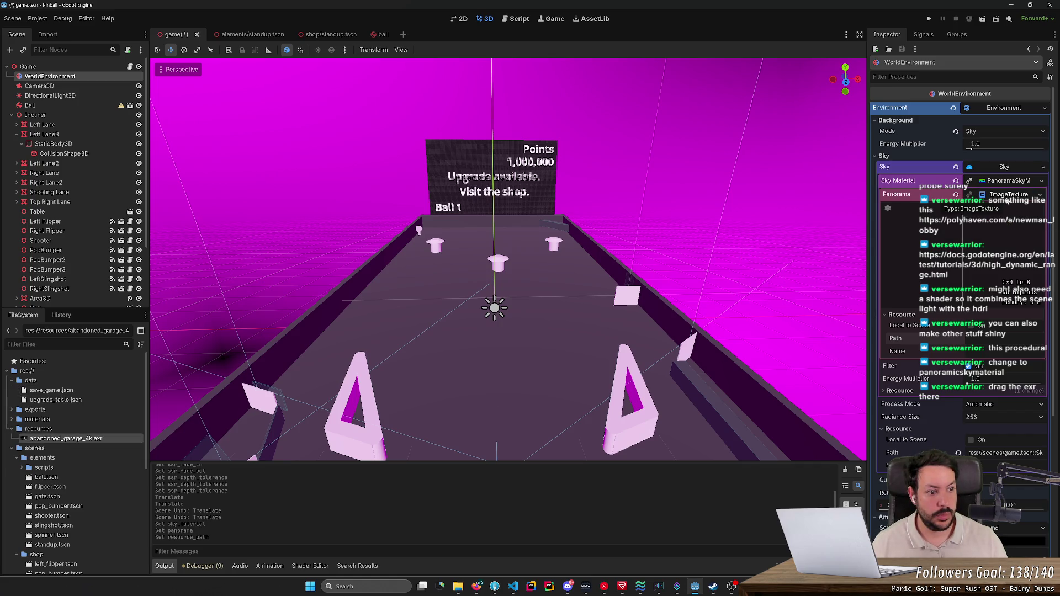
pyautogui.moveTo(717, 276); pyautogui.dragTo(331, 331)
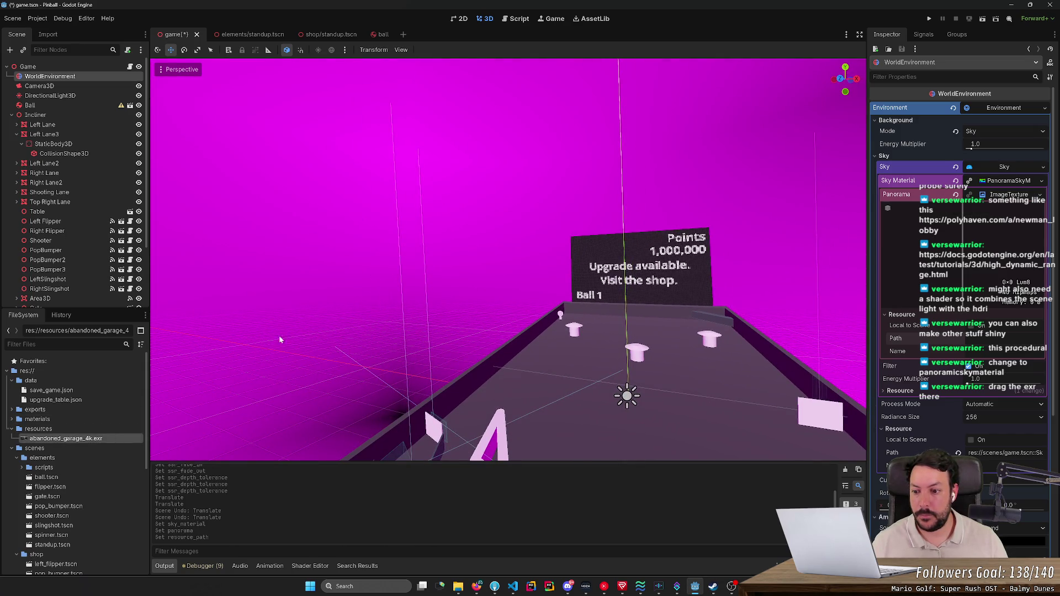
pyautogui.click(1005, 195)
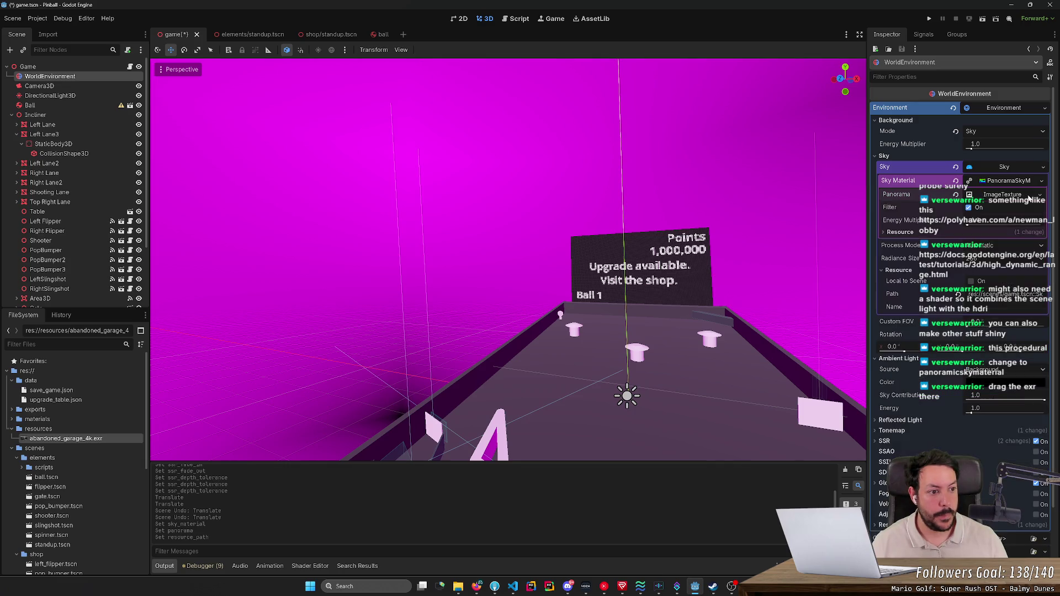
pyautogui.click(1005, 196)
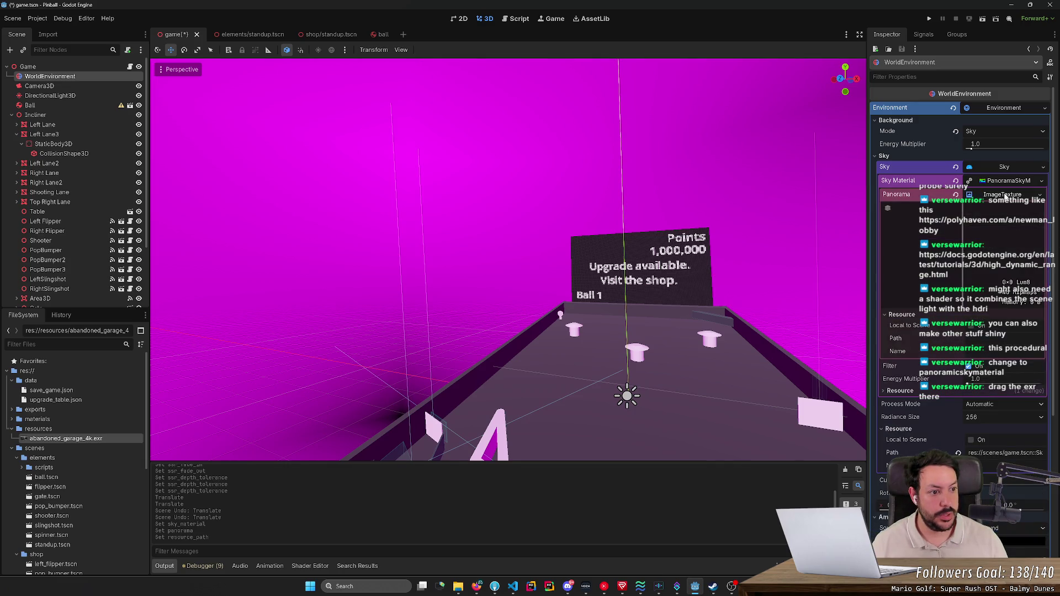
pyautogui.rightClick(78, 441)
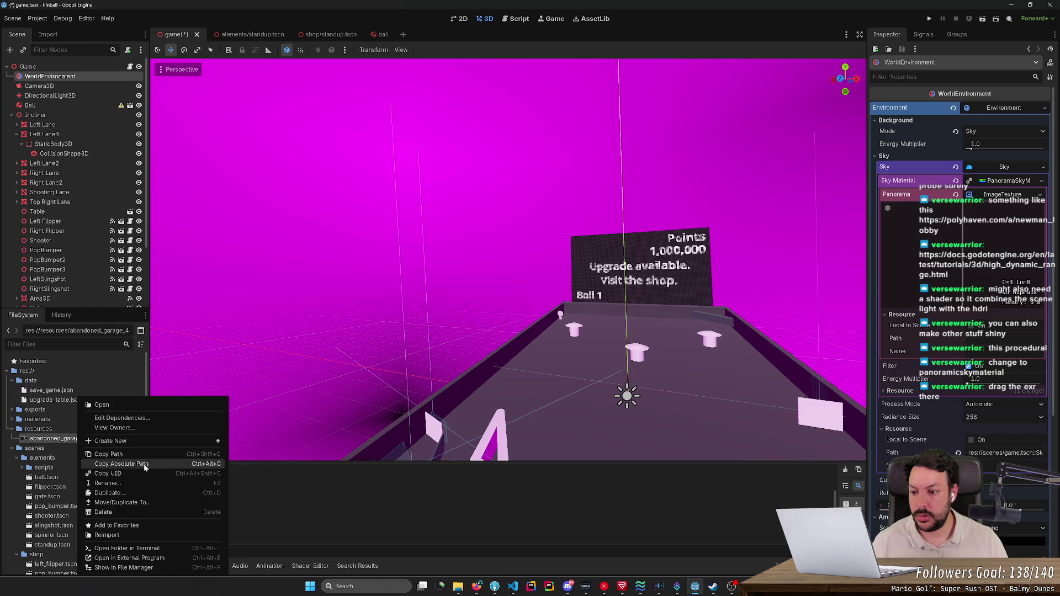
pyautogui.click(109, 454)
pyautogui.click(994, 339)
pyautogui.write('res://resources/abandoned_garage_4k.exr')
pyautogui.press('Return')
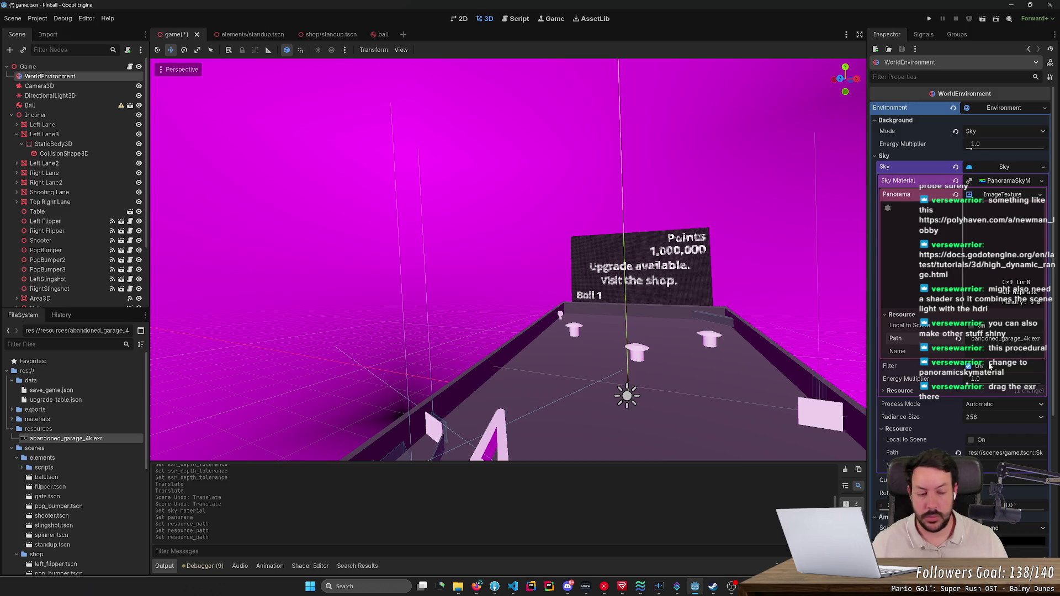
pyautogui.hotkey('ctrl', 's')
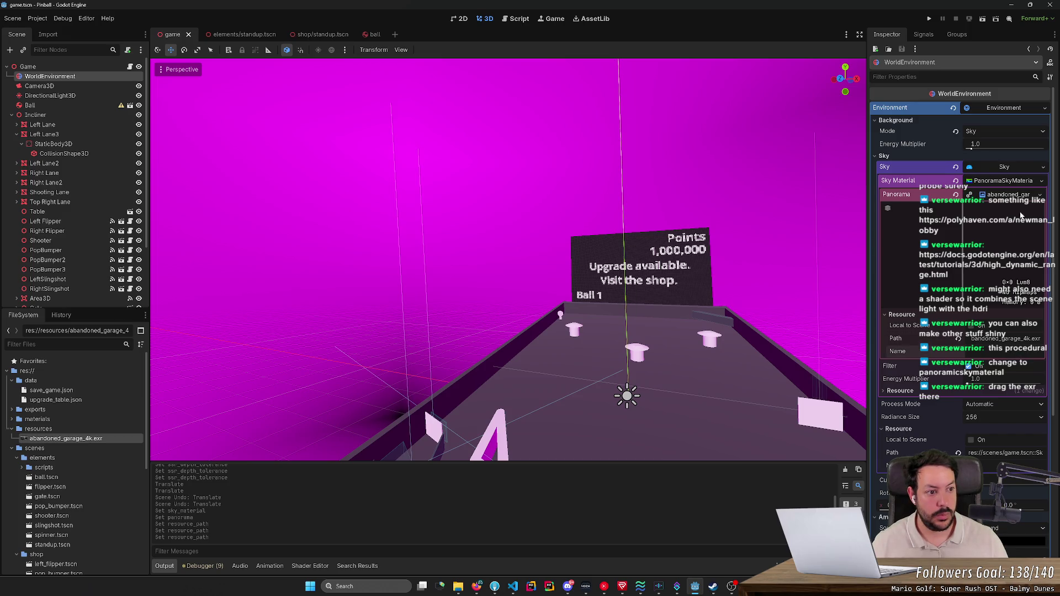
pyautogui.scroll(3, 508, 259)
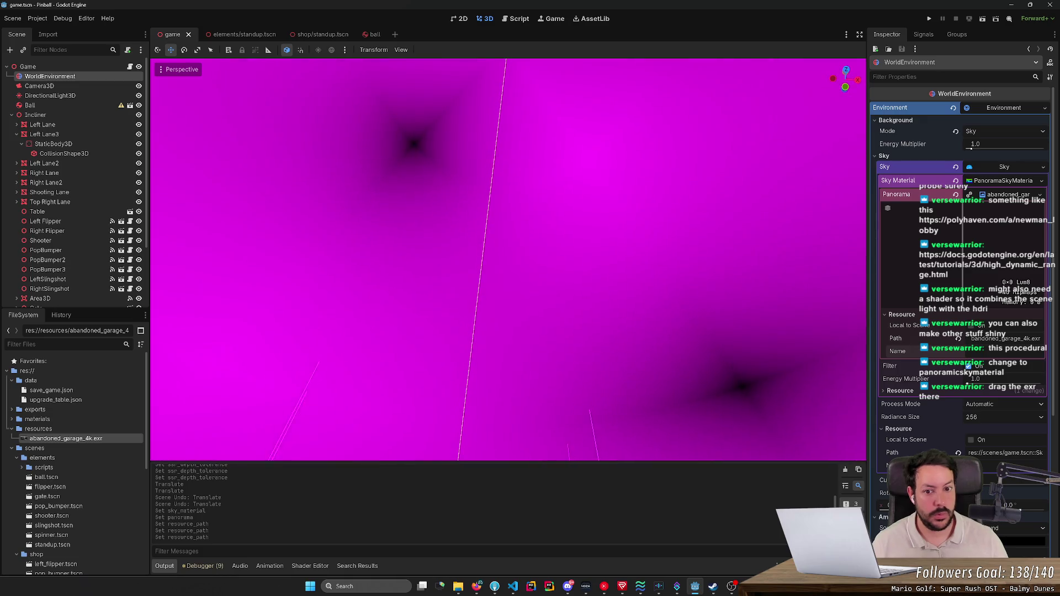
# - Load abandoned_garage_4k.exr from the resources folder into the Panorama slot
pyautogui.scroll(2, 697, 277)
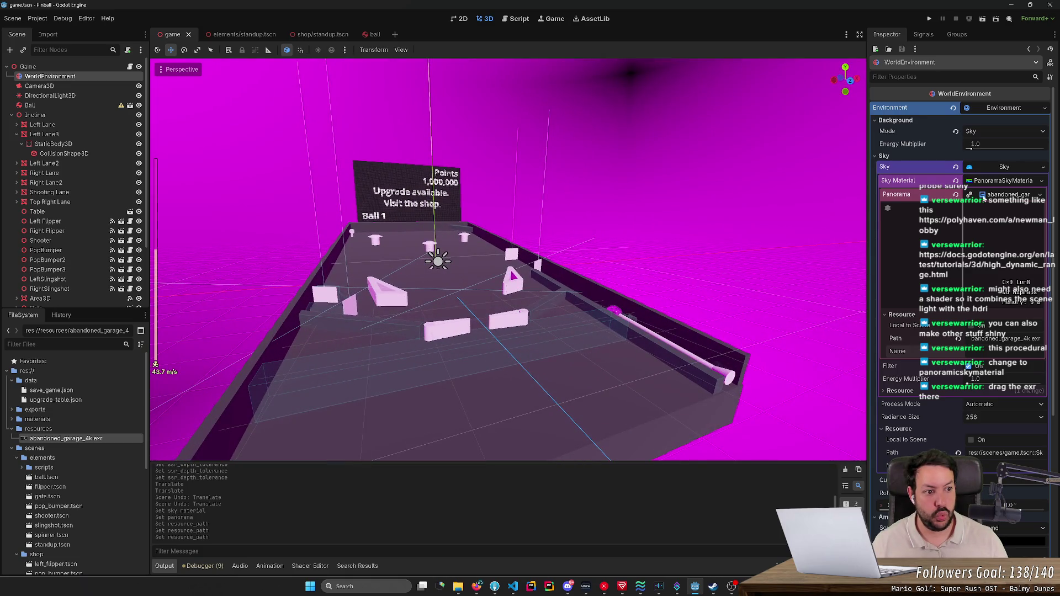
pyautogui.click(1010, 196)
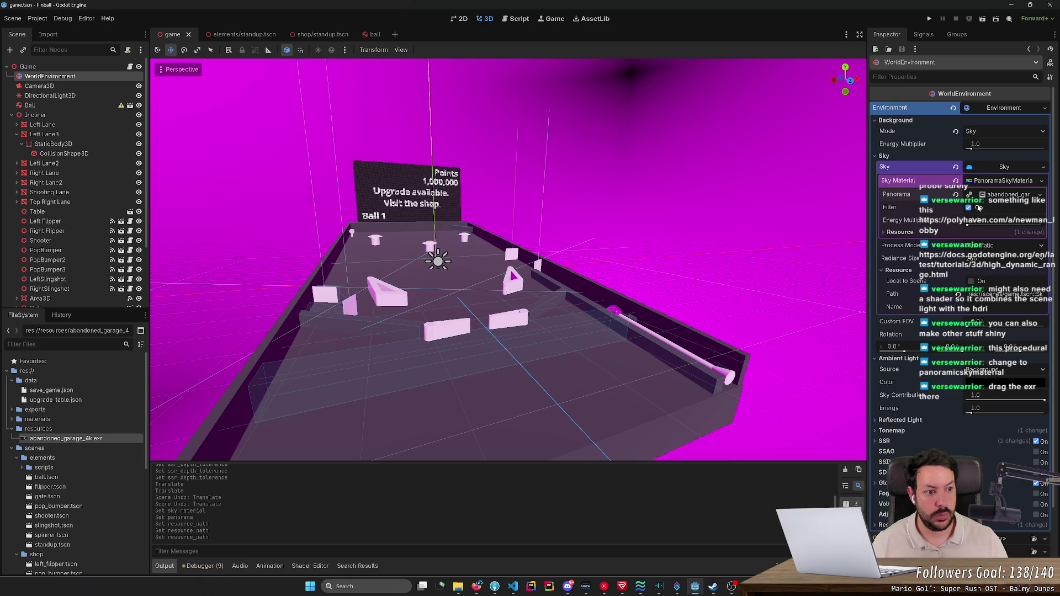
pyautogui.click(1005, 182)
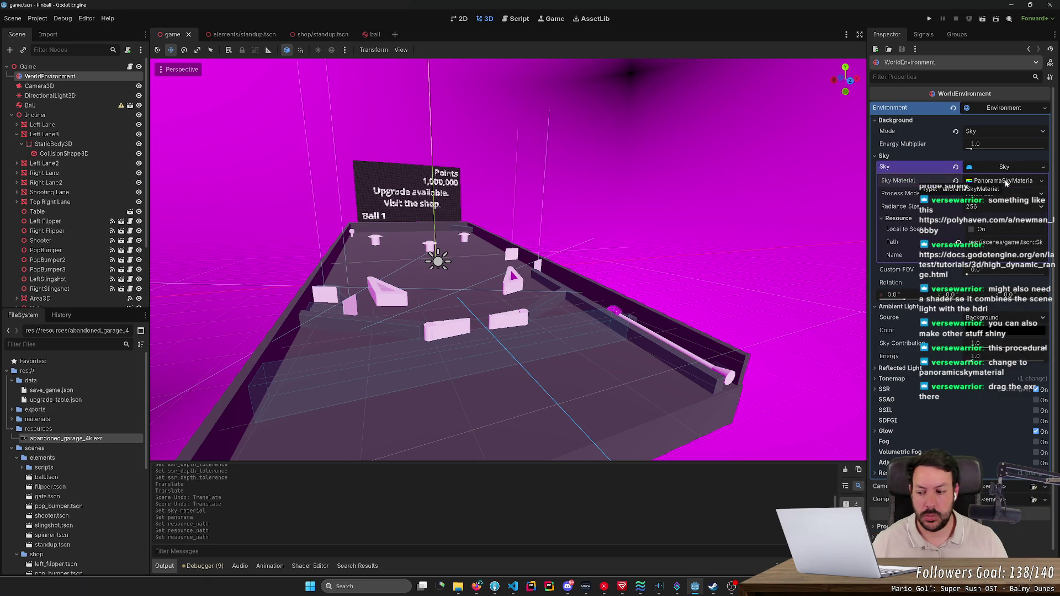
pyautogui.click(1006, 183)
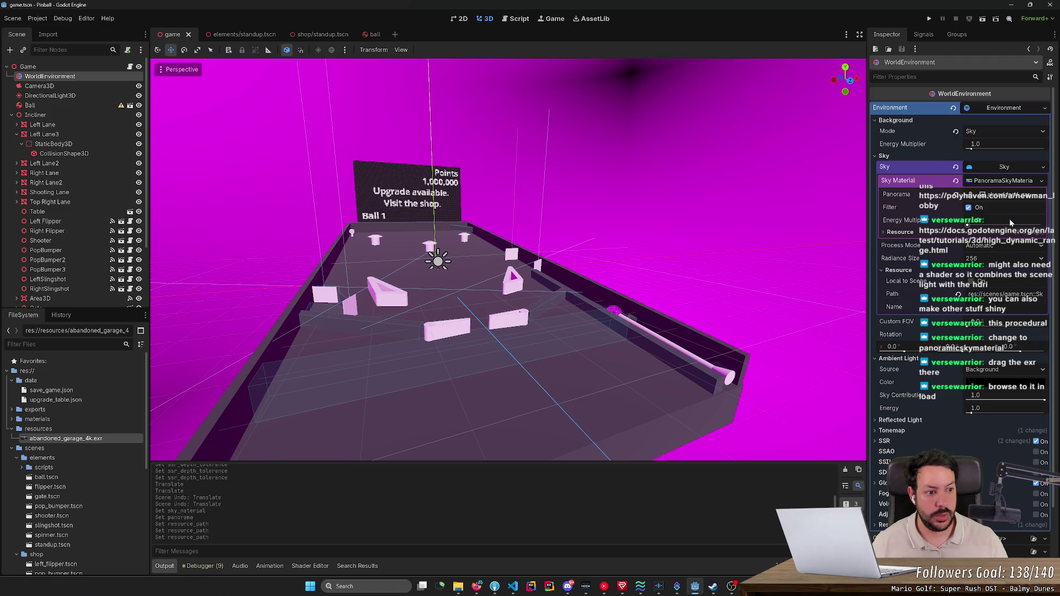
pyautogui.click(995, 200)
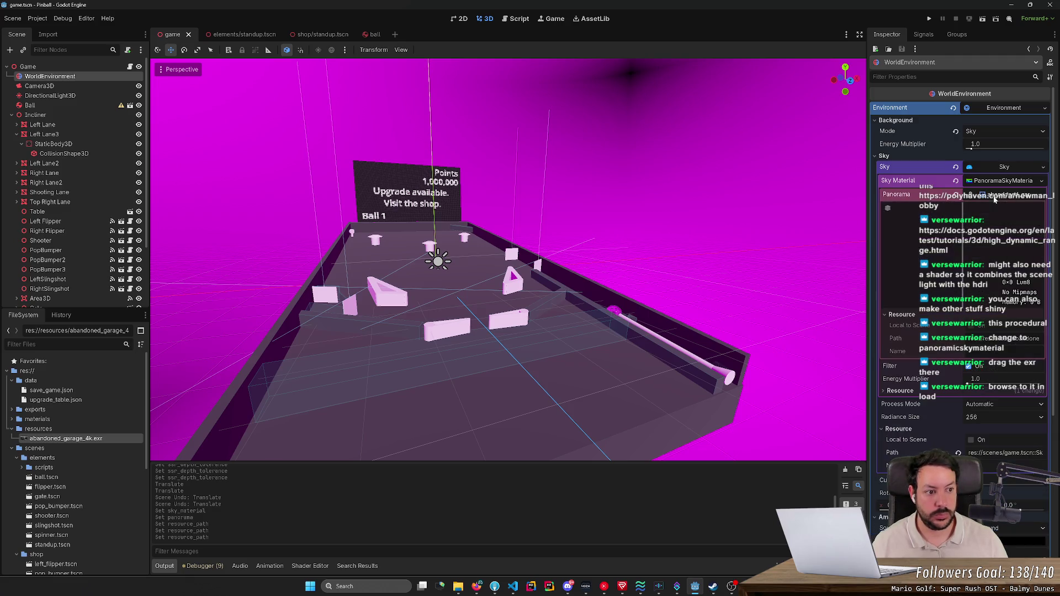
pyautogui.click(1040, 196)
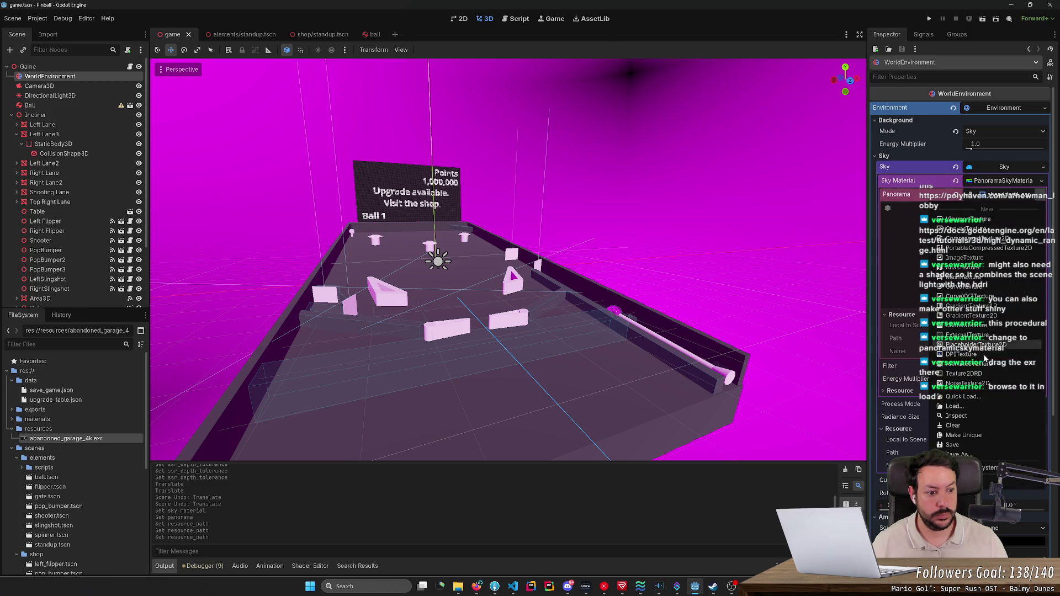
pyautogui.click(955, 407)
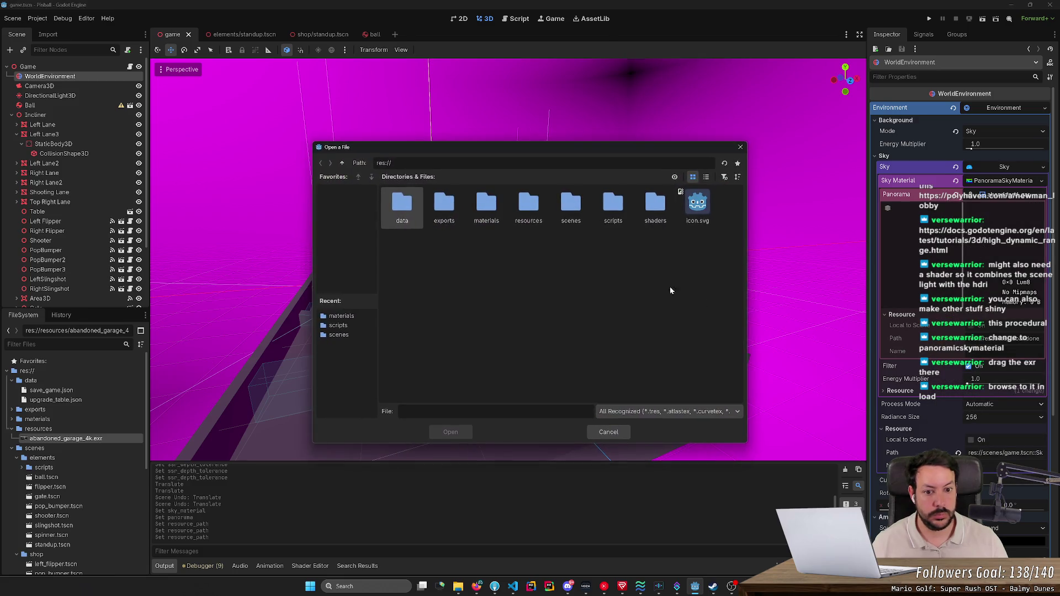
pyautogui.doubleClick(529, 204)
pyautogui.doubleClick(401, 207)
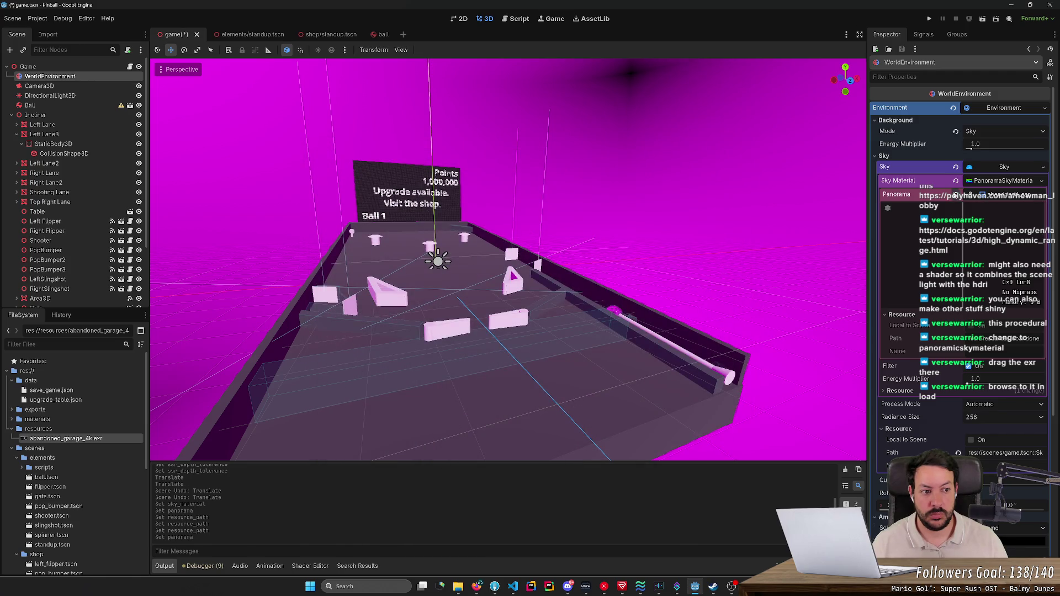
# - Clear the panorama, reassign the EXR through Quick Load, and save the scene
pyautogui.click(955, 194)
pyautogui.hotkey('ctrl', 's')
pyautogui.click(1033, 194)
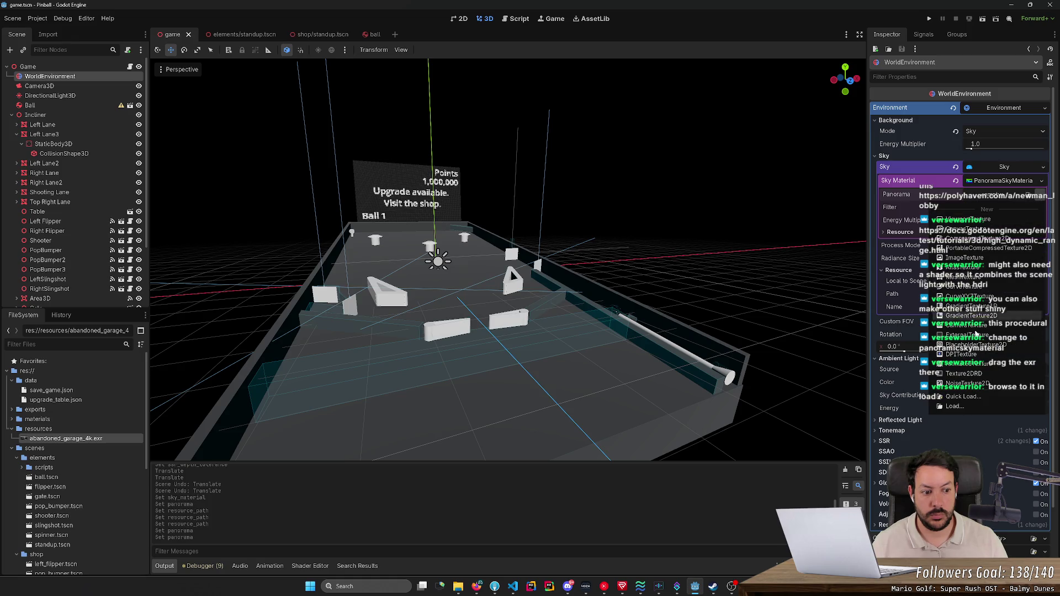
pyautogui.click(961, 396)
pyautogui.press('Return')
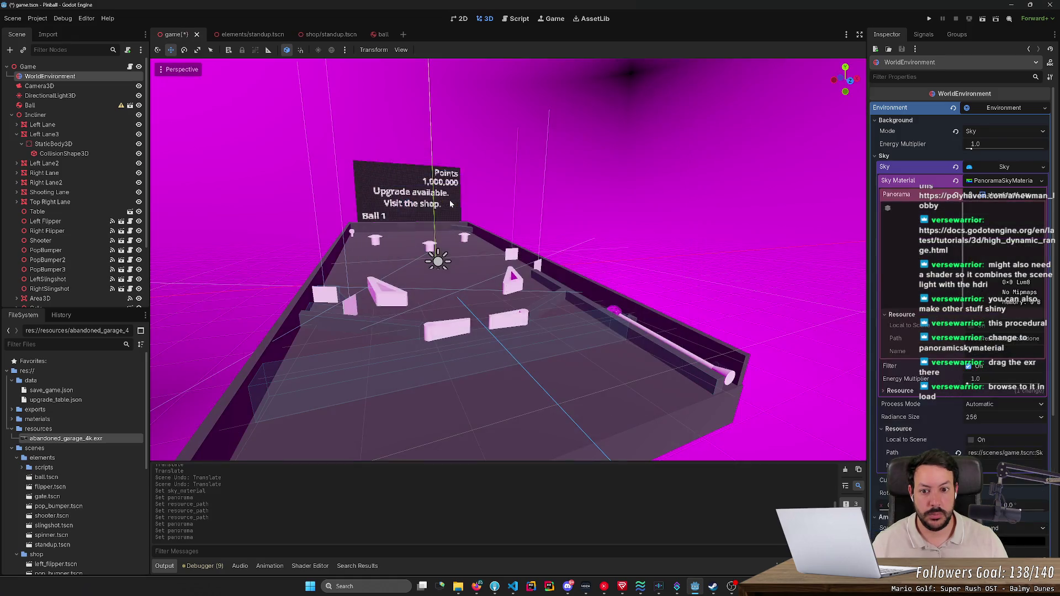
pyautogui.click(450, 204)
pyautogui.hotkey('ctrl', 's')
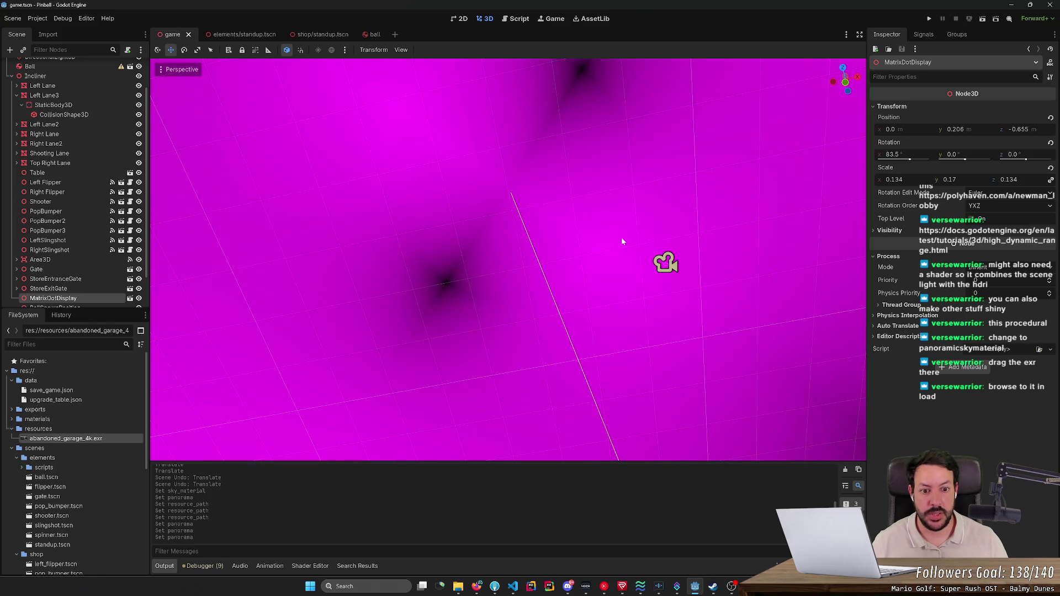
# - Inspect abandoned_garage_4k.exr, dismiss the read-only imported resource alert, and switch to the browser guide
pyautogui.scroll(5, 621, 242)
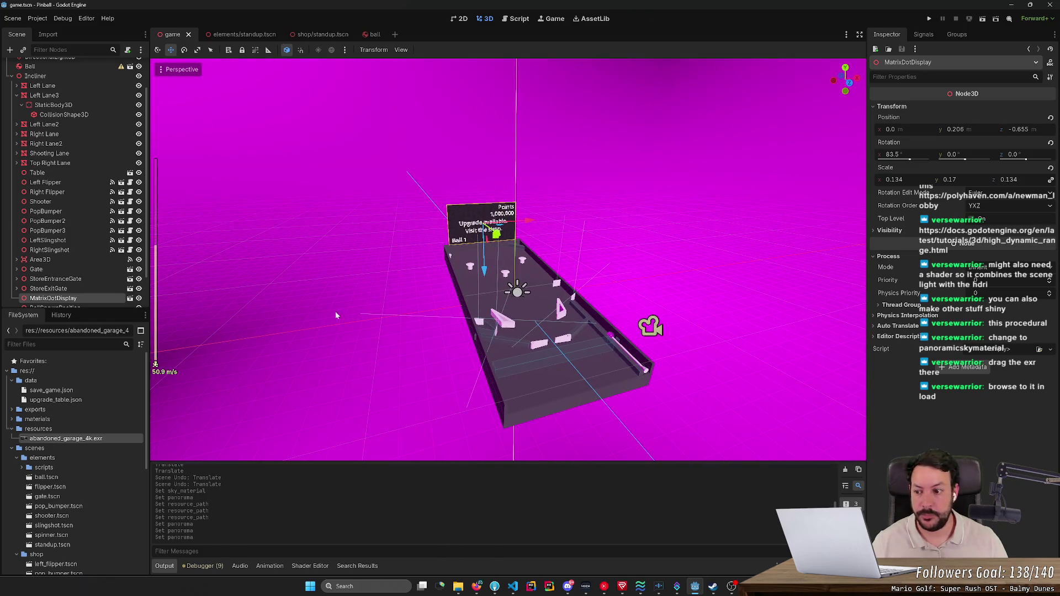
pyautogui.click(93, 439)
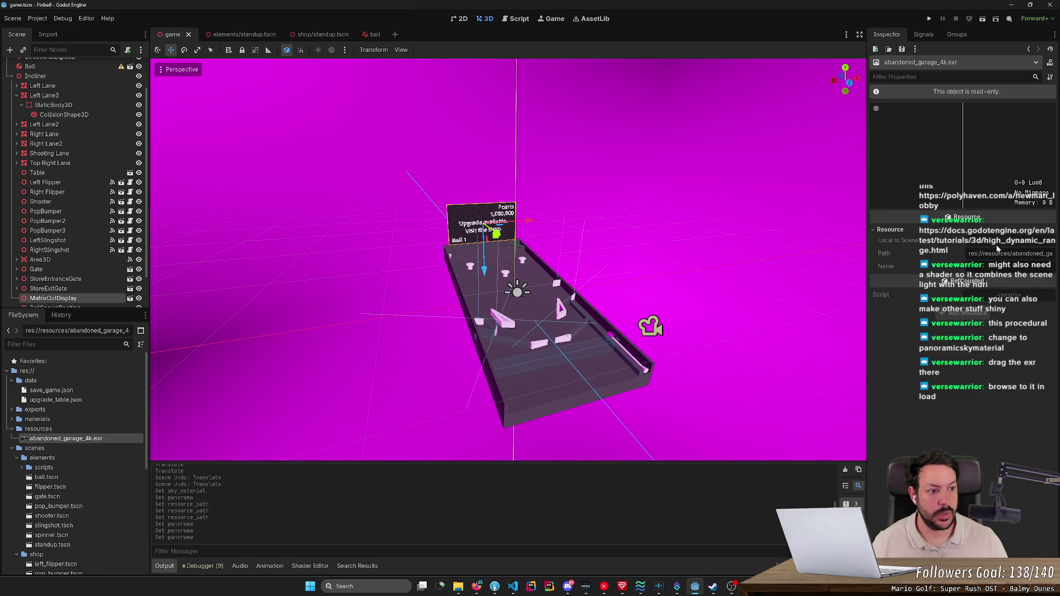
pyautogui.click(940, 95)
pyautogui.click(528, 307)
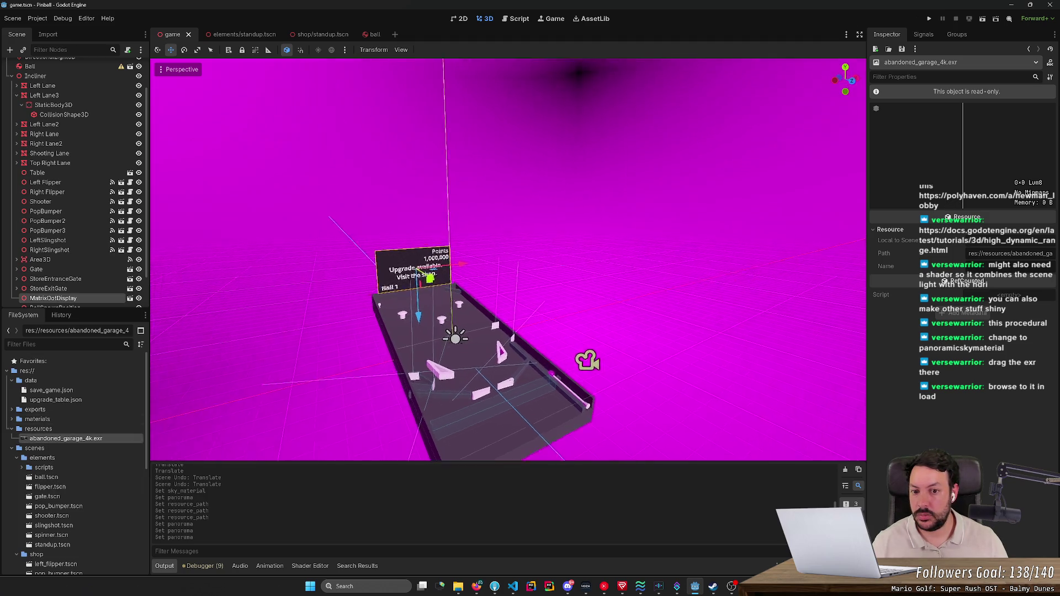
pyautogui.hotkey('alt', 'Tab')
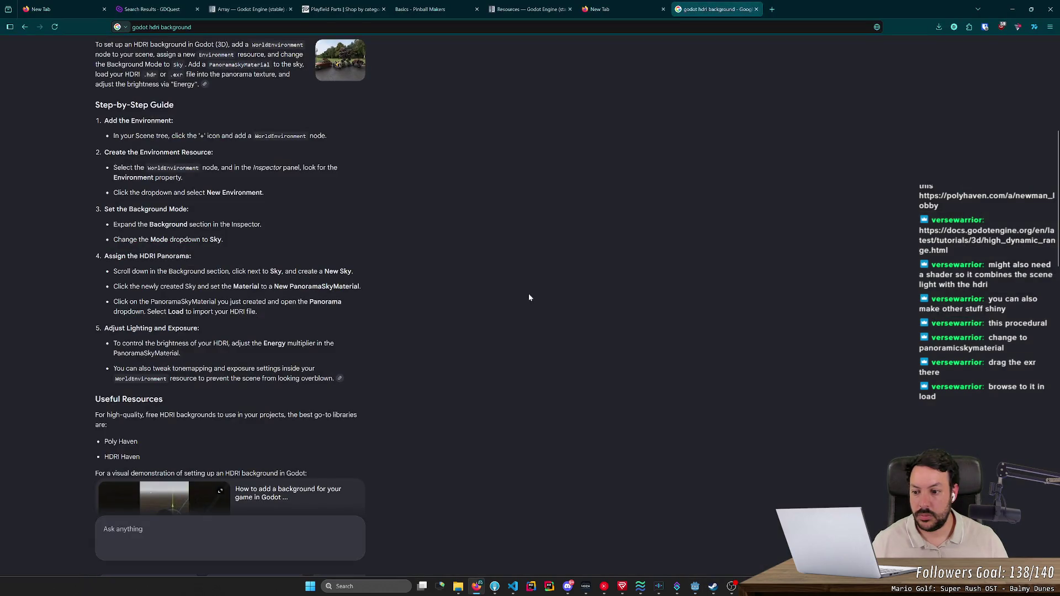
# - Scroll through Google's AI Overview HDRI background steps, then return to Godot
pyautogui.scroll(2, 469, 281)
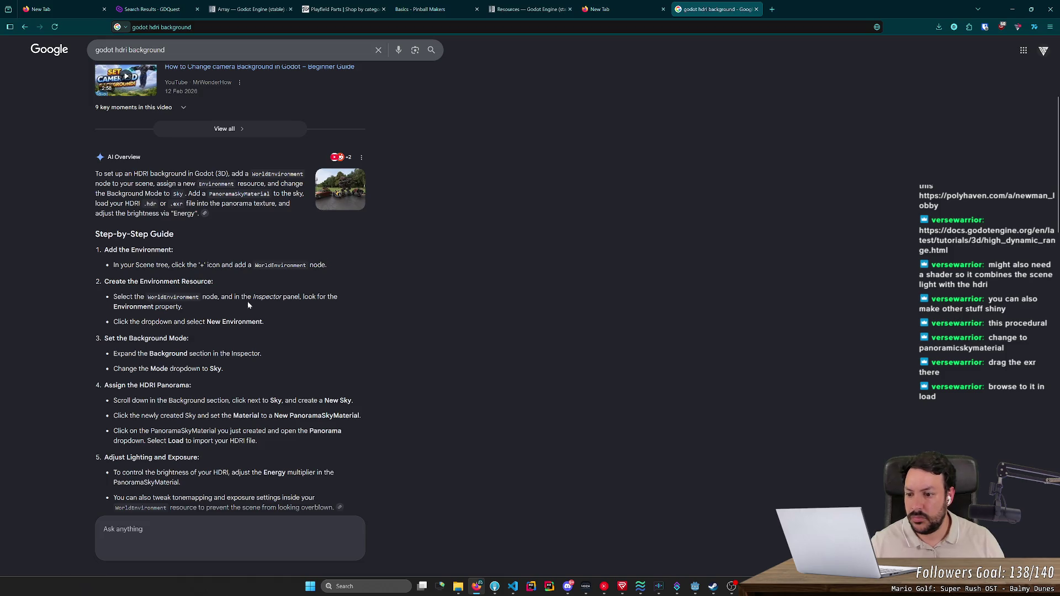
pyautogui.scroll(-3, 247, 304)
pyautogui.hotkey('alt', 'Tab')
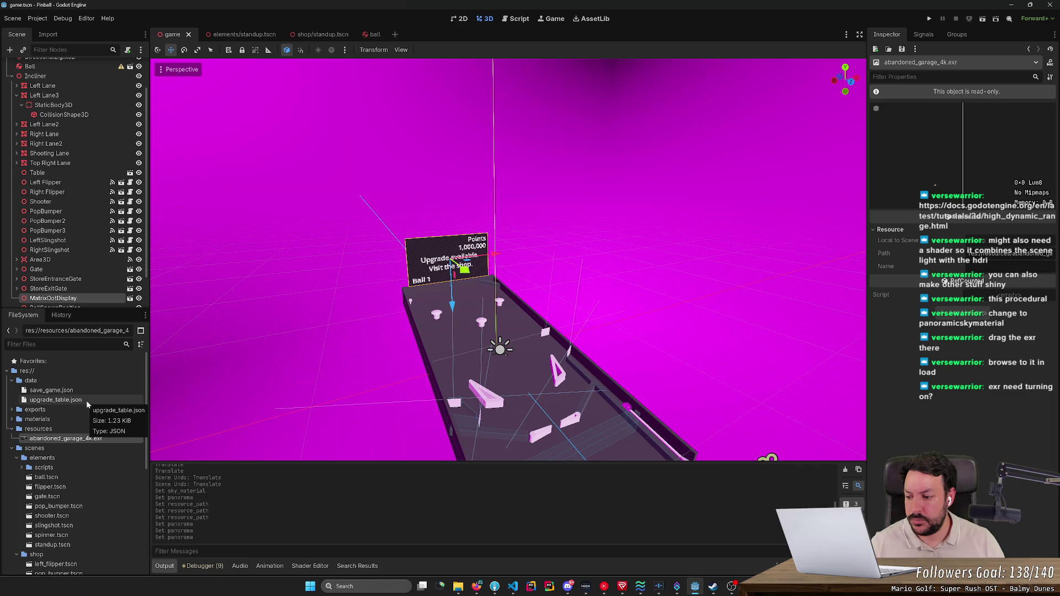
# - On WorldEnvironment, set Background Energy to 0.83 and switch Mode to Custom Color, then back to Sky
pyautogui.click(80, 438)
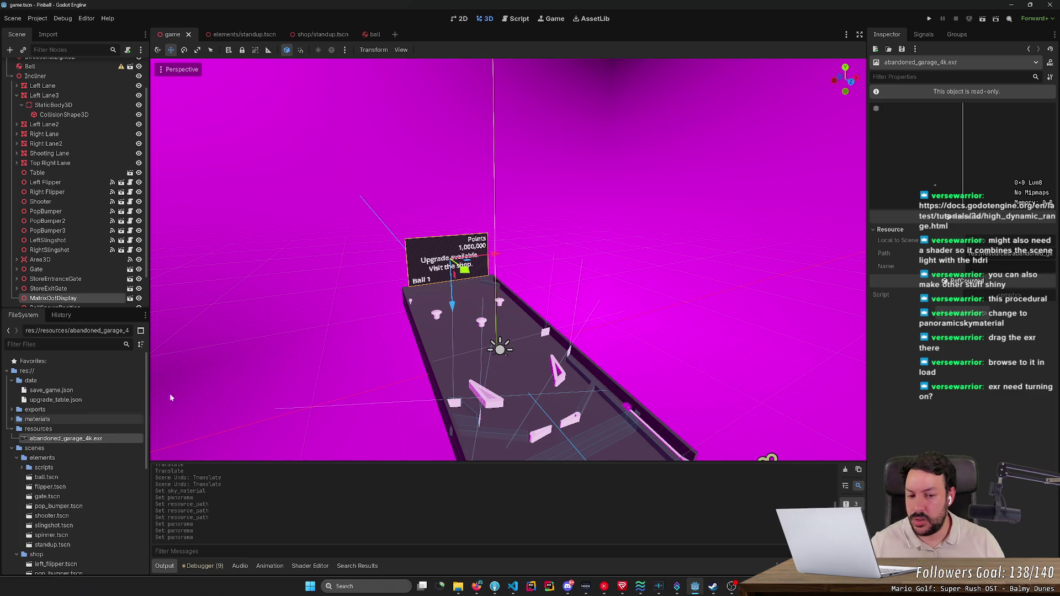
pyautogui.scroll(2, 72, 172)
pyautogui.click(50, 76)
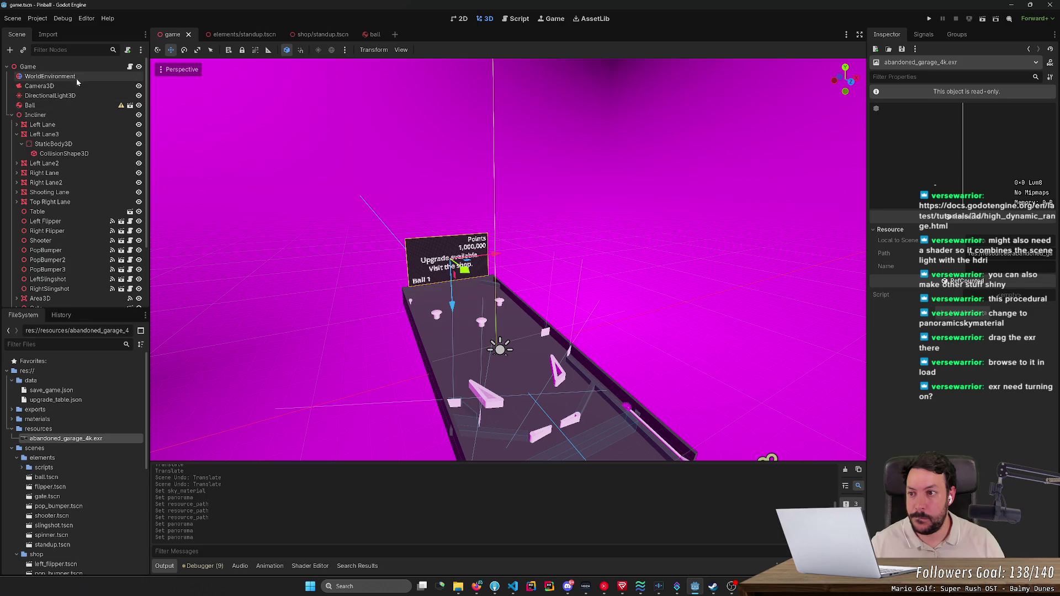
pyautogui.moveTo(972, 148)
pyautogui.mouseDown()
pyautogui.moveTo(994, 148)
pyautogui.moveTo(963, 148)
pyautogui.moveTo(991, 148)
pyautogui.moveTo(970, 158)
pyautogui.mouseUp()
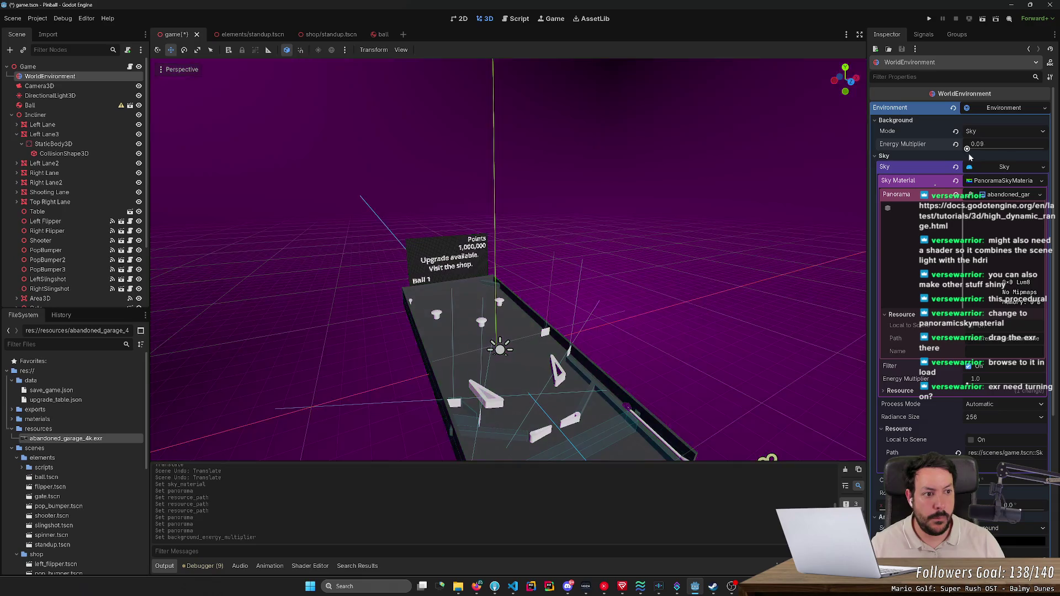
pyautogui.click(988, 132)
pyautogui.click(994, 156)
pyautogui.click(1001, 133)
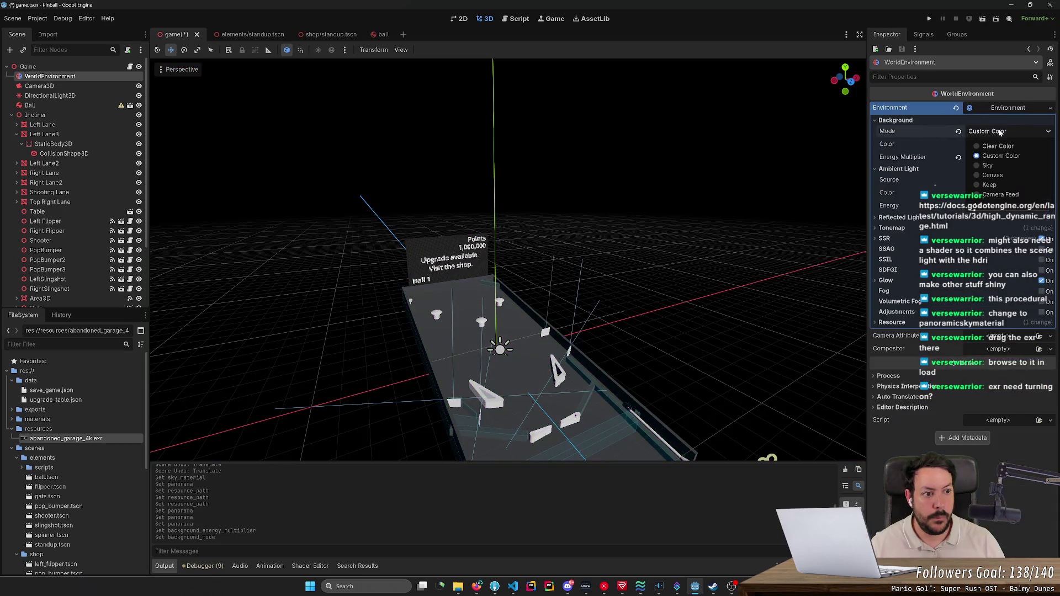
pyautogui.click(987, 165)
pyautogui.click(1001, 131)
pyautogui.click(999, 166)
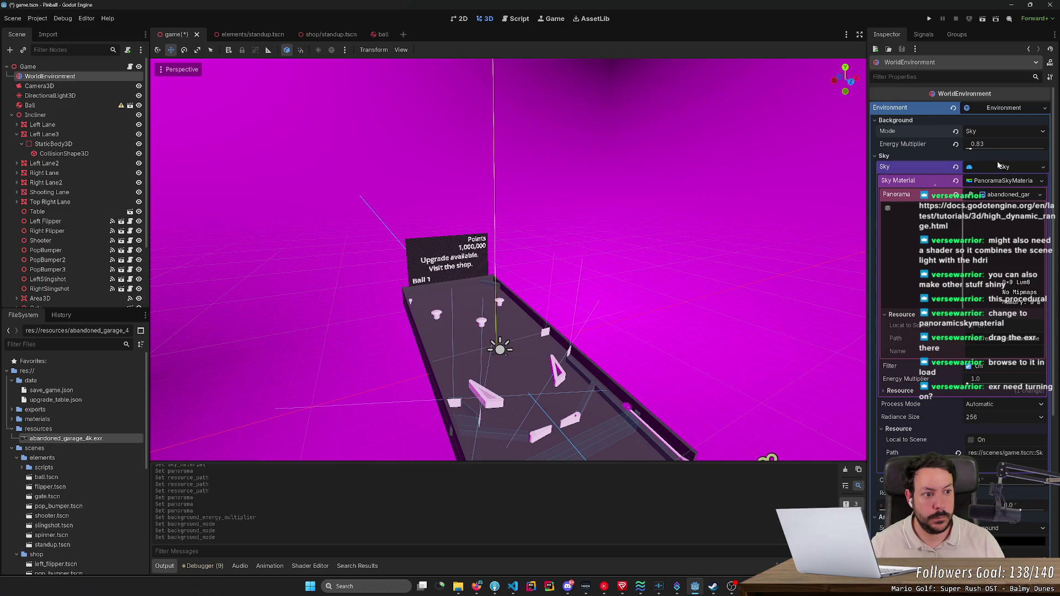
# - Raise the sky material energy, make it Local to Scene, save, and close Godot
pyautogui.click(985, 208)
pyautogui.moveTo(972, 223)
pyautogui.mouseDown()
pyautogui.moveTo(988, 225)
pyautogui.moveTo(968, 231)
pyautogui.mouseUp()
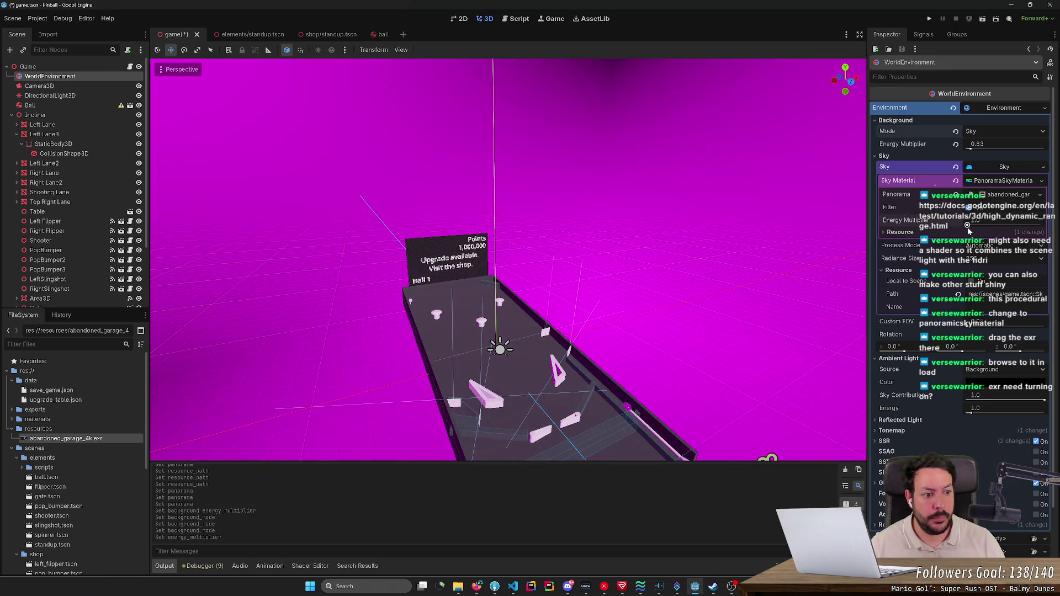
pyautogui.click(971, 282)
pyautogui.hotkey('ctrl', 's')
pyautogui.click(1050, 8)
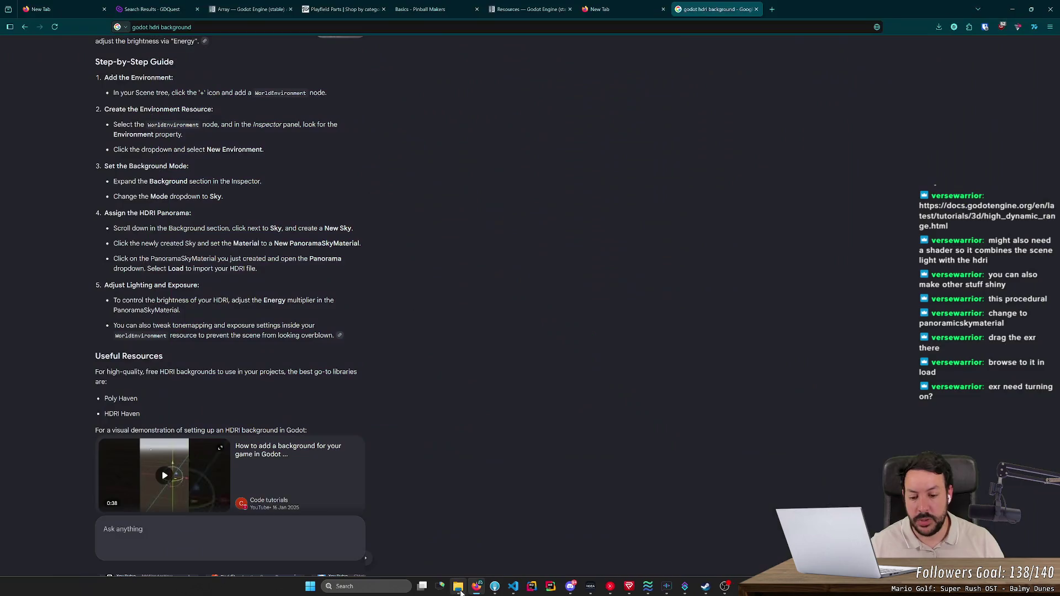
# - Relaunch Godot, open the Pinball project, and orbit to view the garage HDRI around the table
pyautogui.click(467, 587)
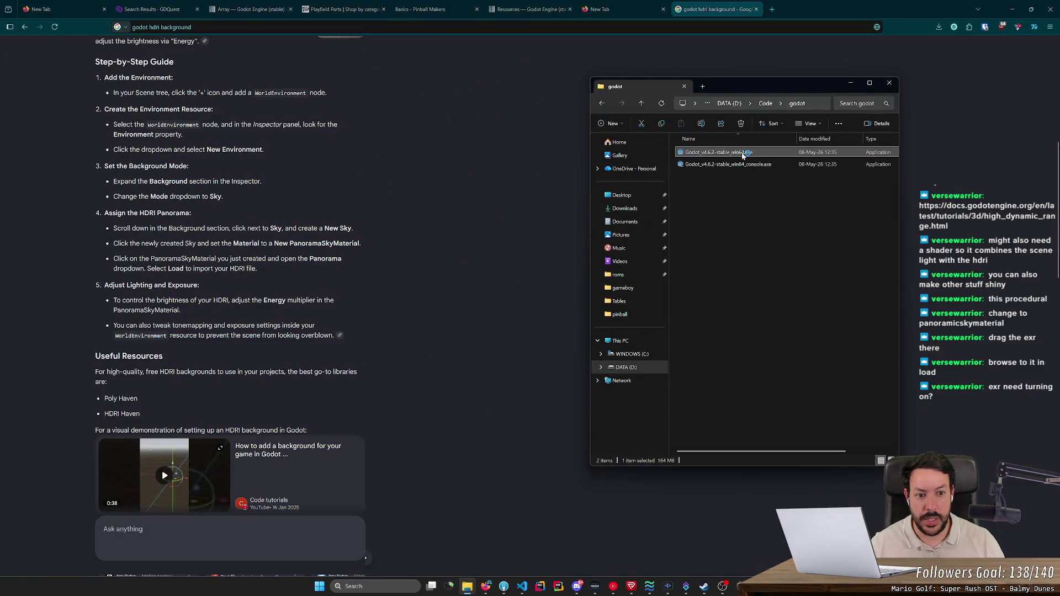
pyautogui.doubleClick(743, 154)
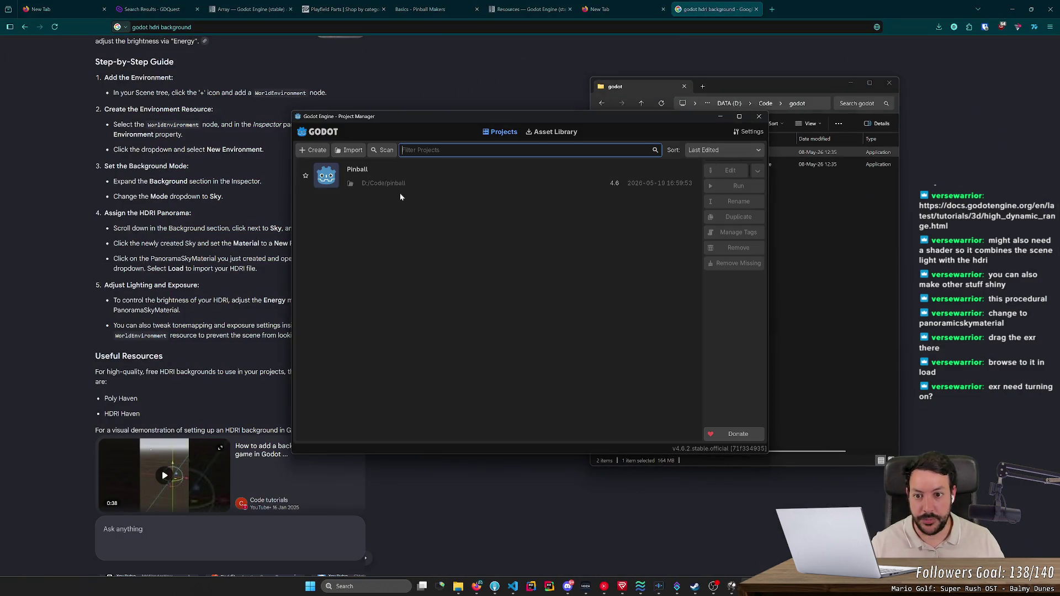
pyautogui.doubleClick(404, 185)
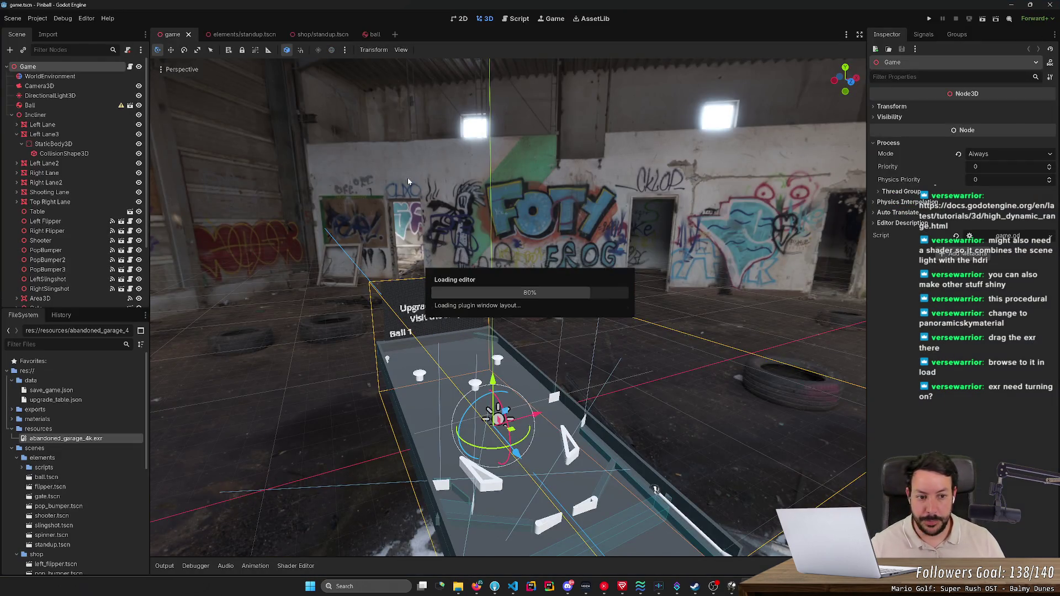
pyautogui.moveTo(409, 181)
pyautogui.mouseDown()
pyautogui.moveTo(357, 145)
pyautogui.moveTo(218, 172)
pyautogui.mouseUp()
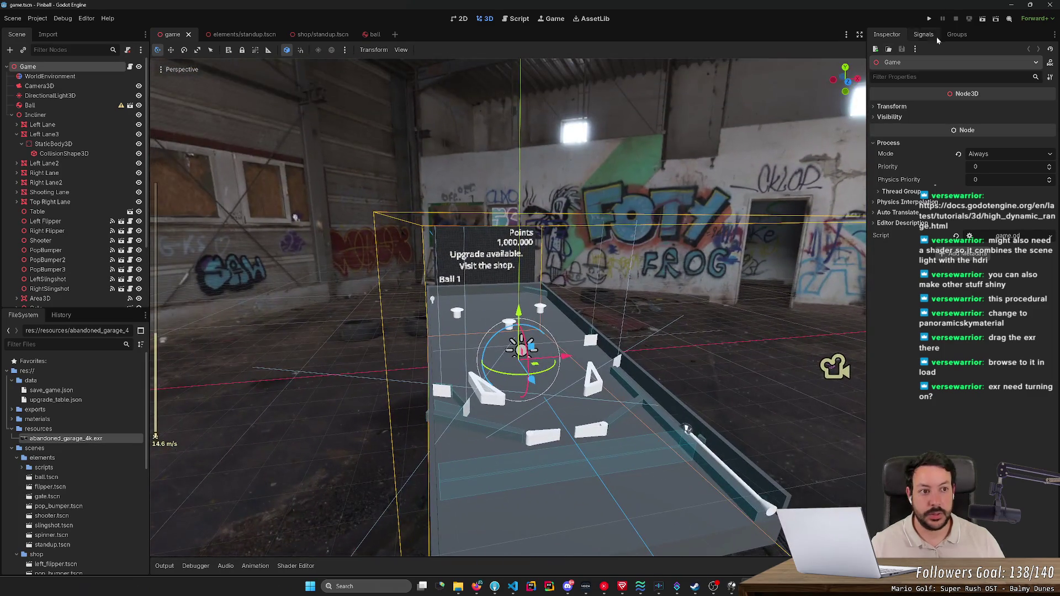
pyautogui.click(929, 18)
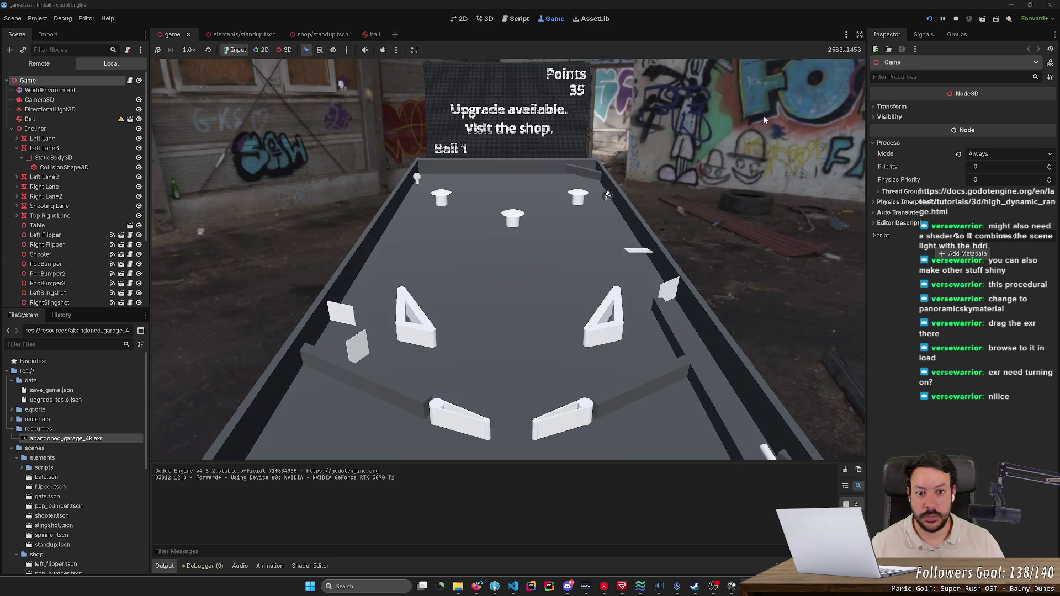
pyautogui.press('Right')
pyautogui.press('Left')
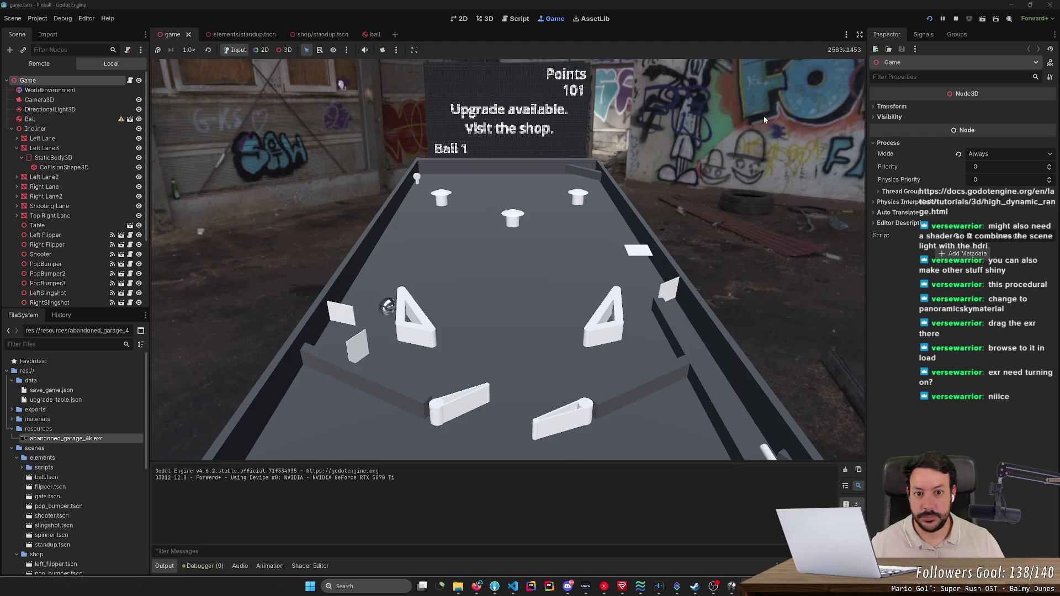
pyautogui.press('Right')
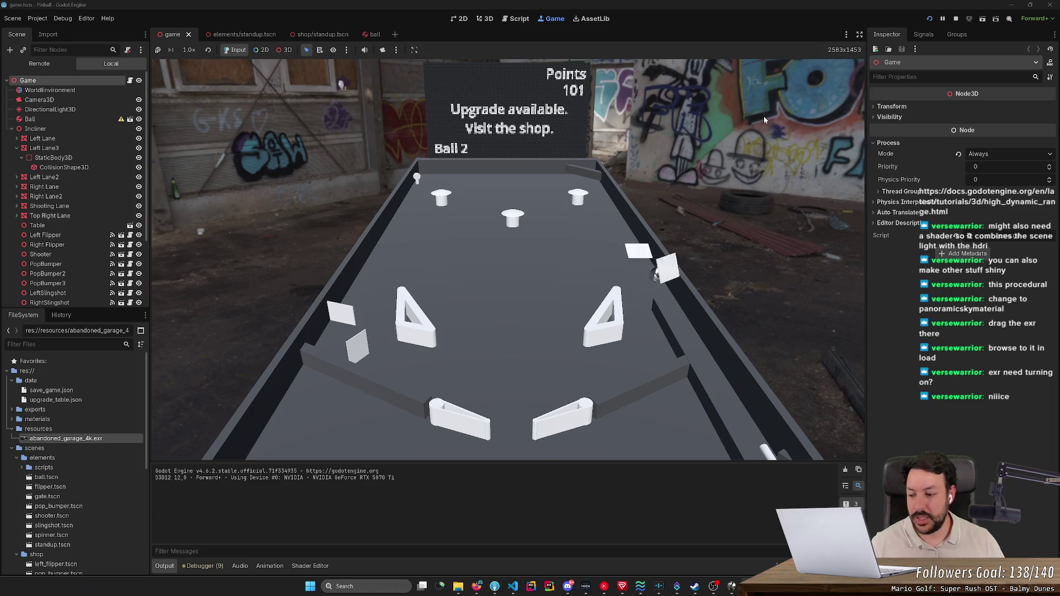
pyautogui.press('Right')
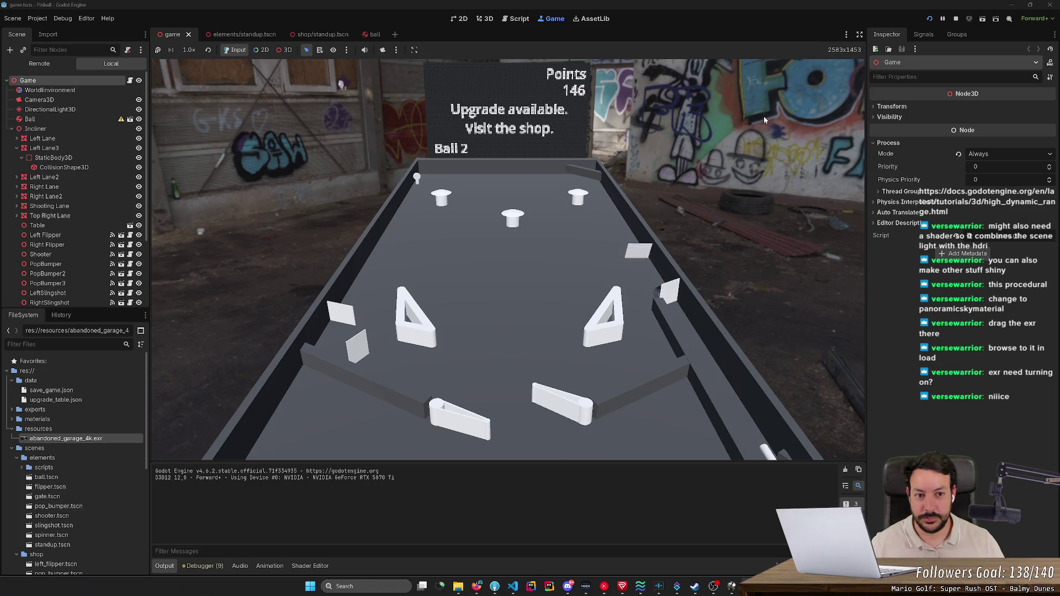
pyautogui.press('Right')
pyautogui.press('Left')
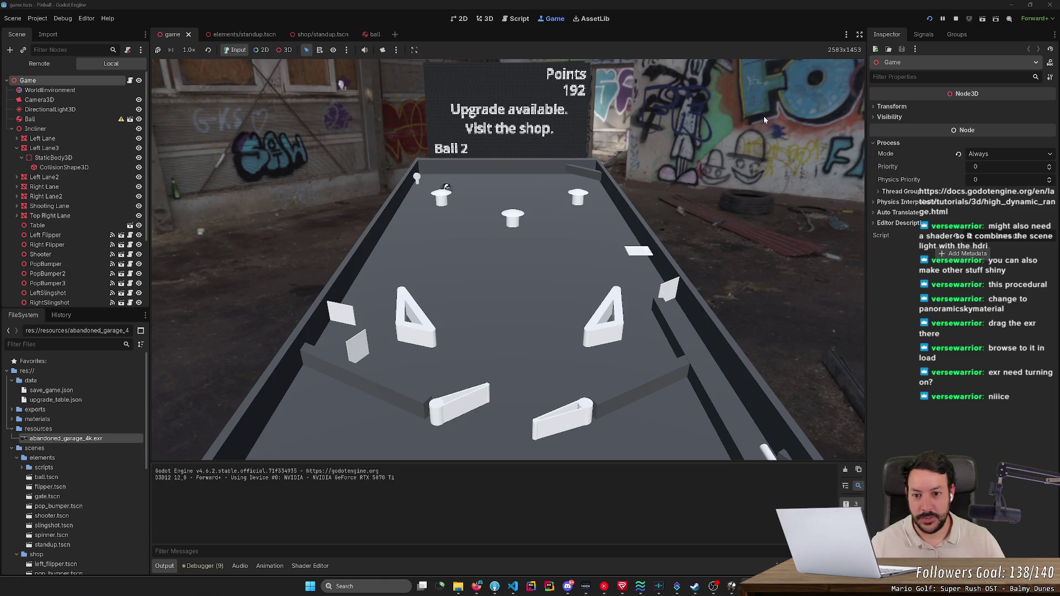
pyautogui.press('Left')
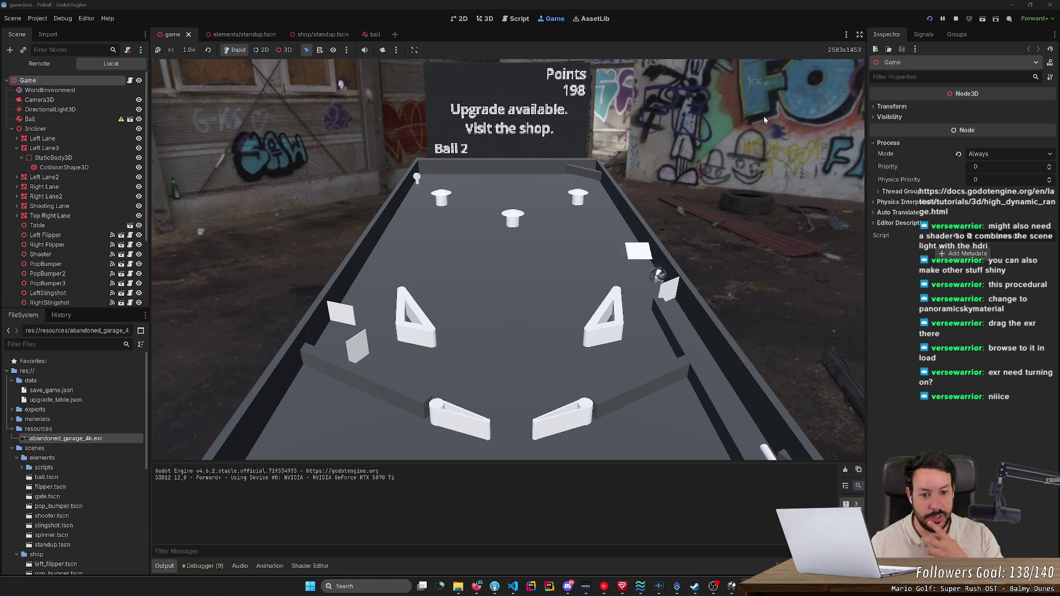
pyautogui.press('Right')
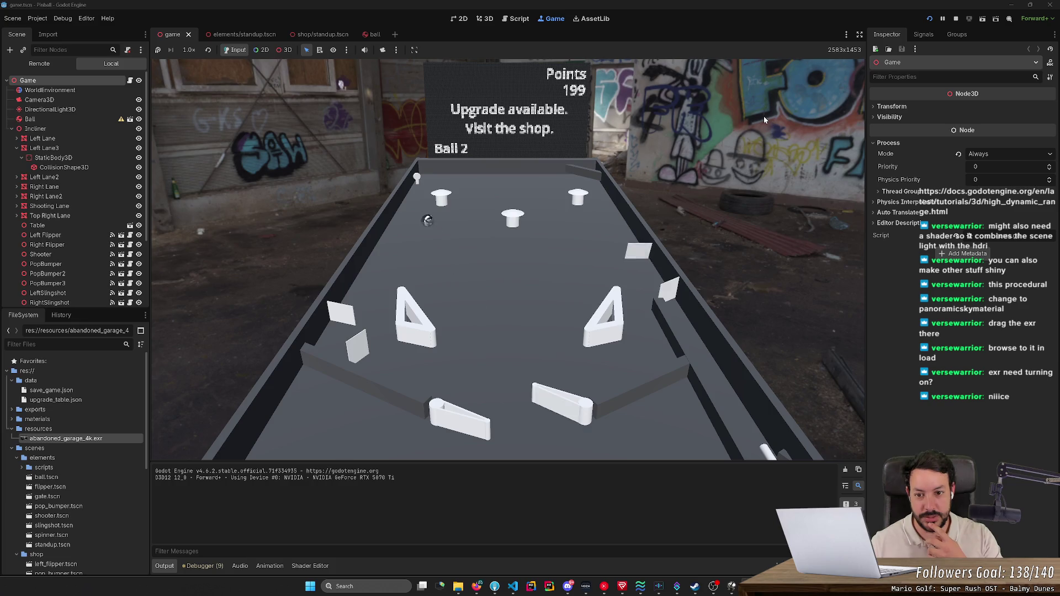
pyautogui.press('Left')
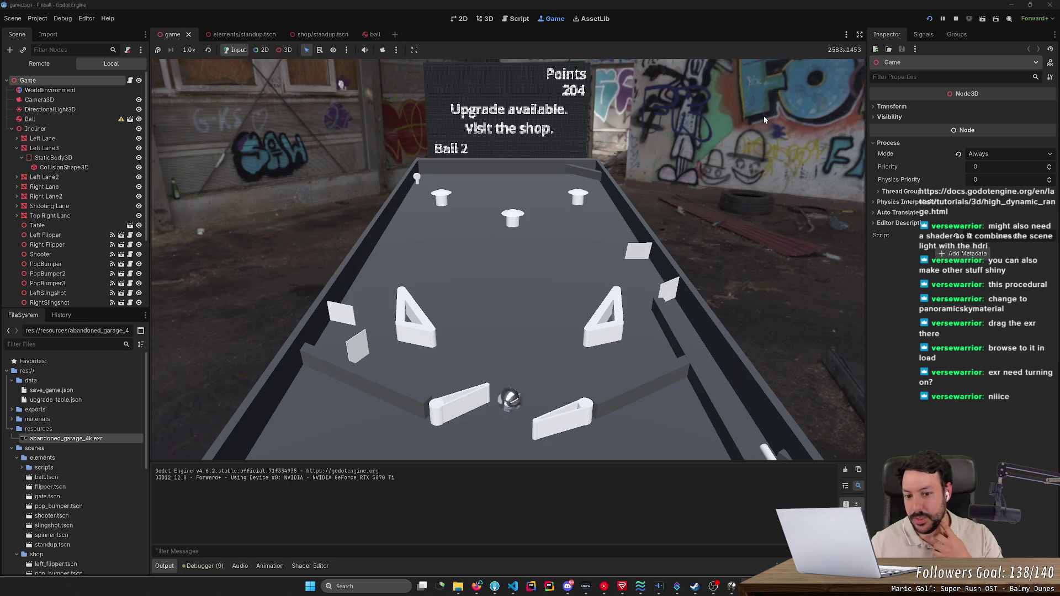
pyautogui.press('Right')
pyautogui.press('Right')
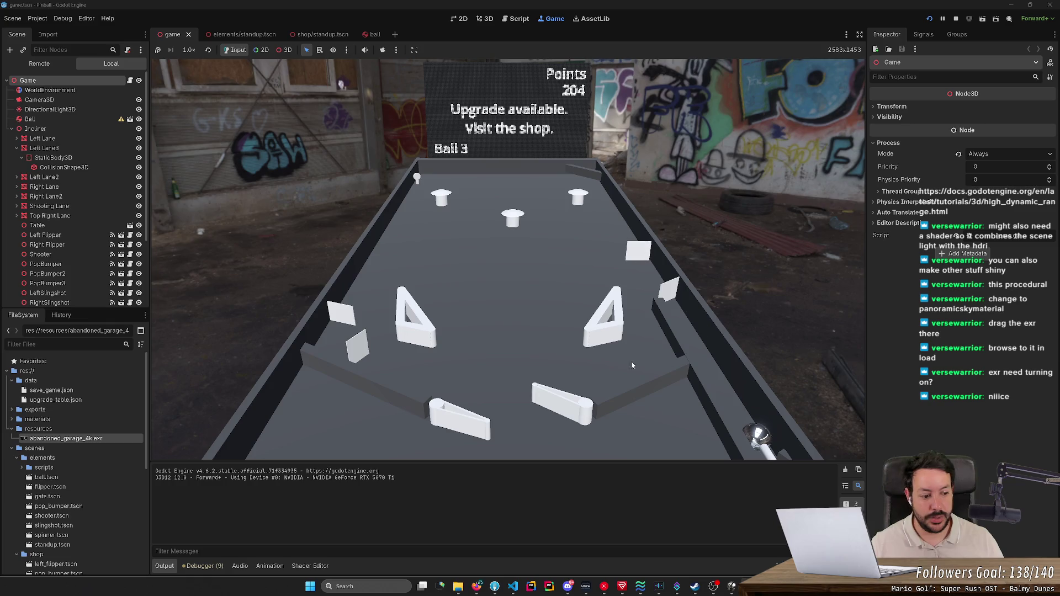
pyautogui.press('Right')
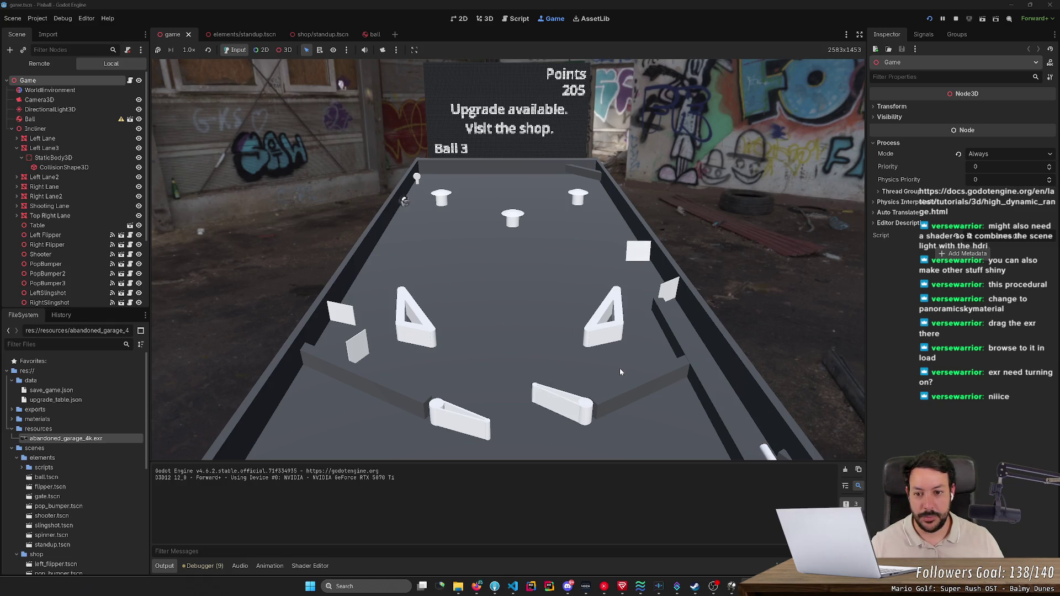
pyautogui.press('Left')
pyautogui.press('Left')
pyautogui.press('Right')
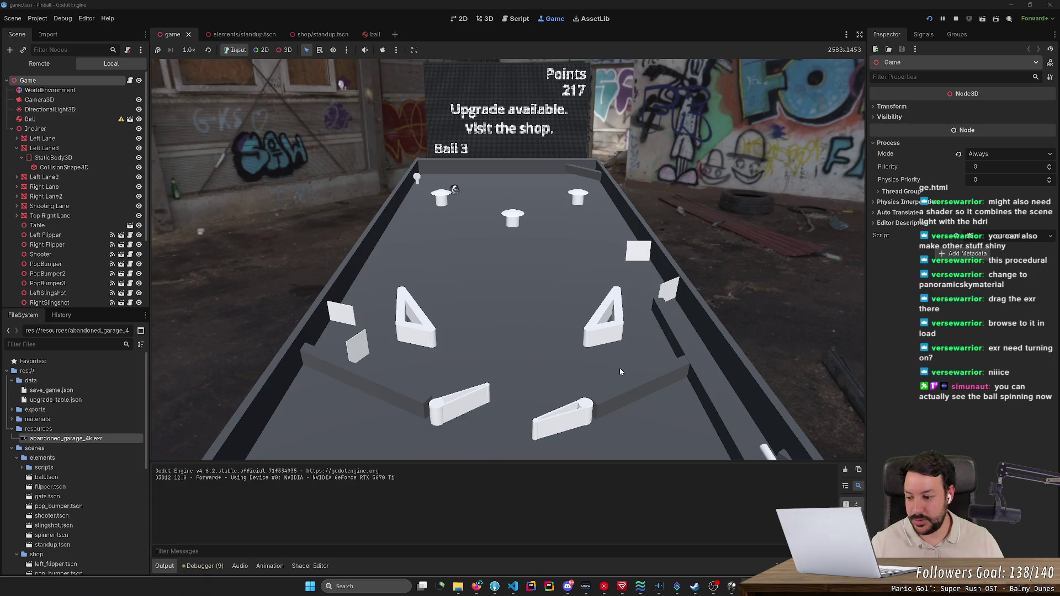
pyautogui.press('Left')
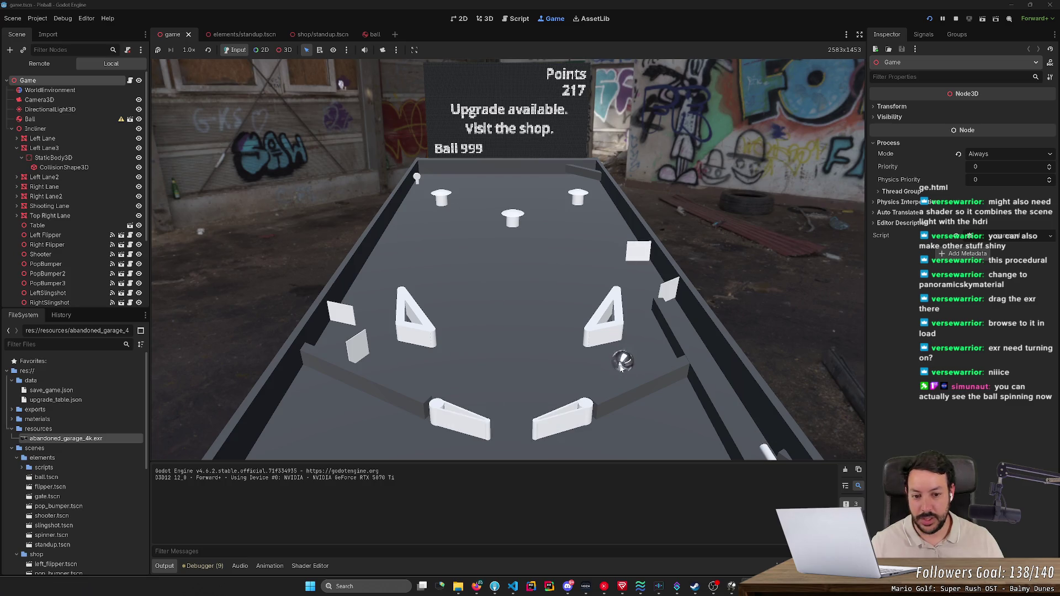
pyautogui.press('Right')
pyautogui.press('Left')
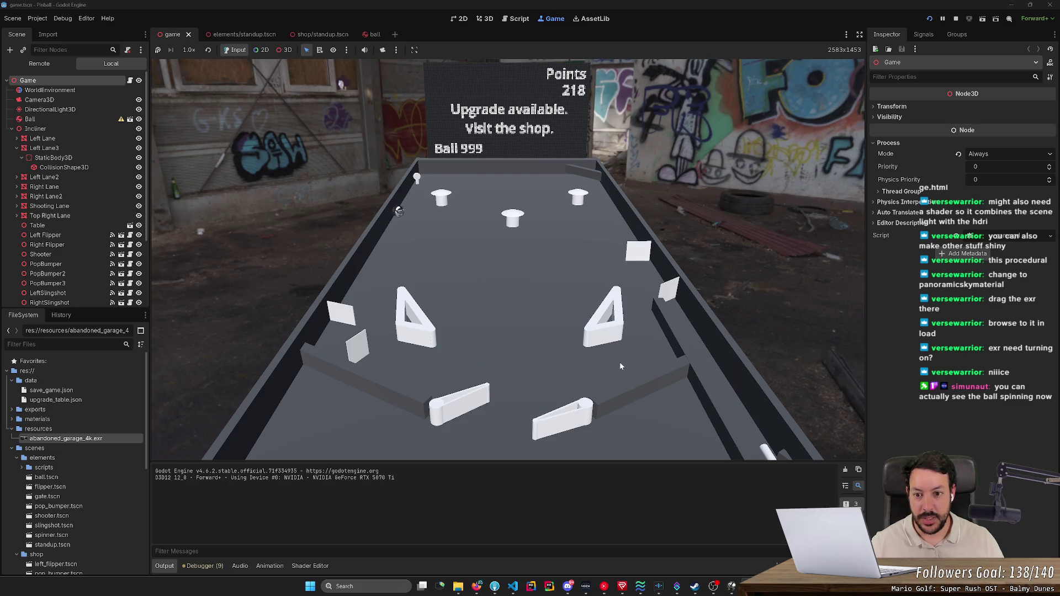
pyautogui.press('Left')
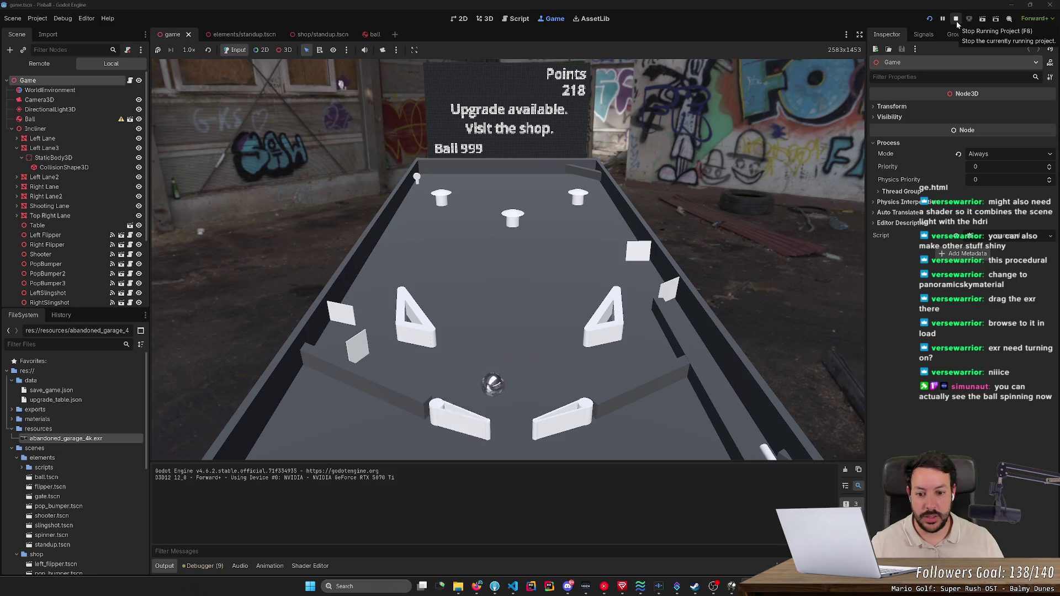
pyautogui.press('Left')
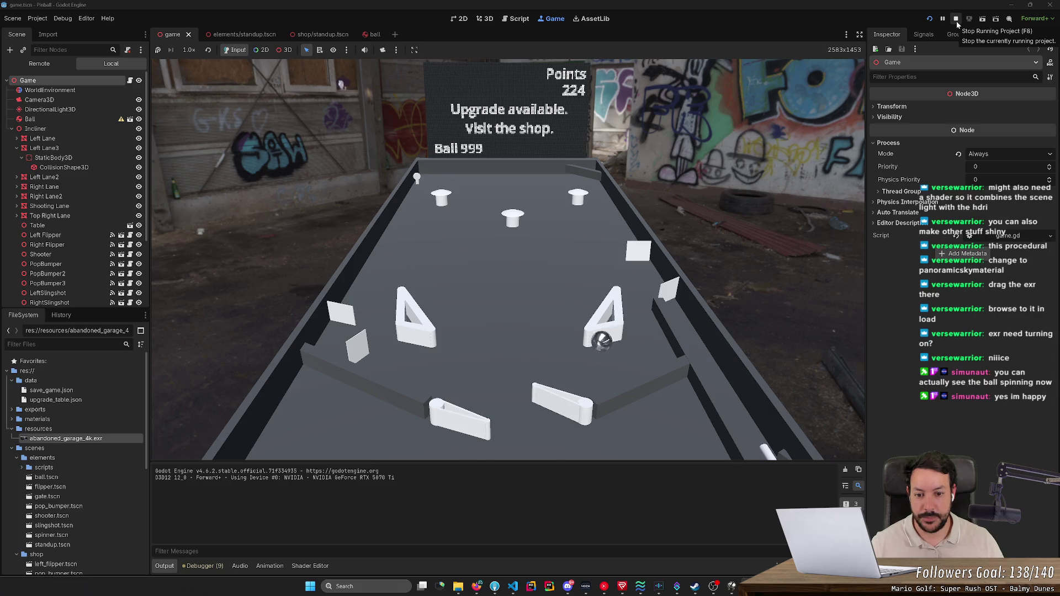
pyautogui.press('Right')
pyautogui.press('Left')
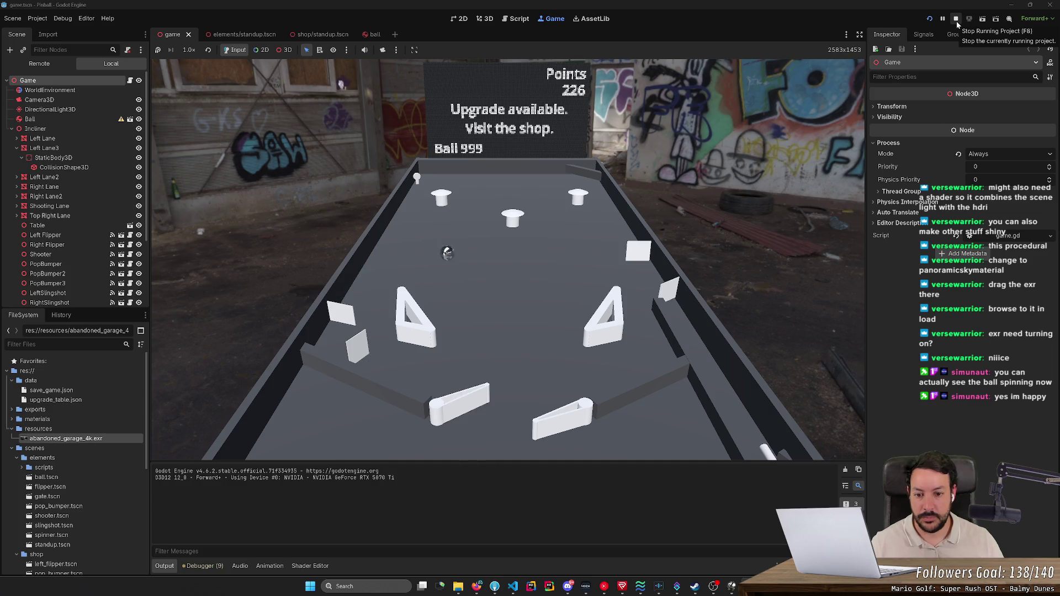
pyautogui.press('Left')
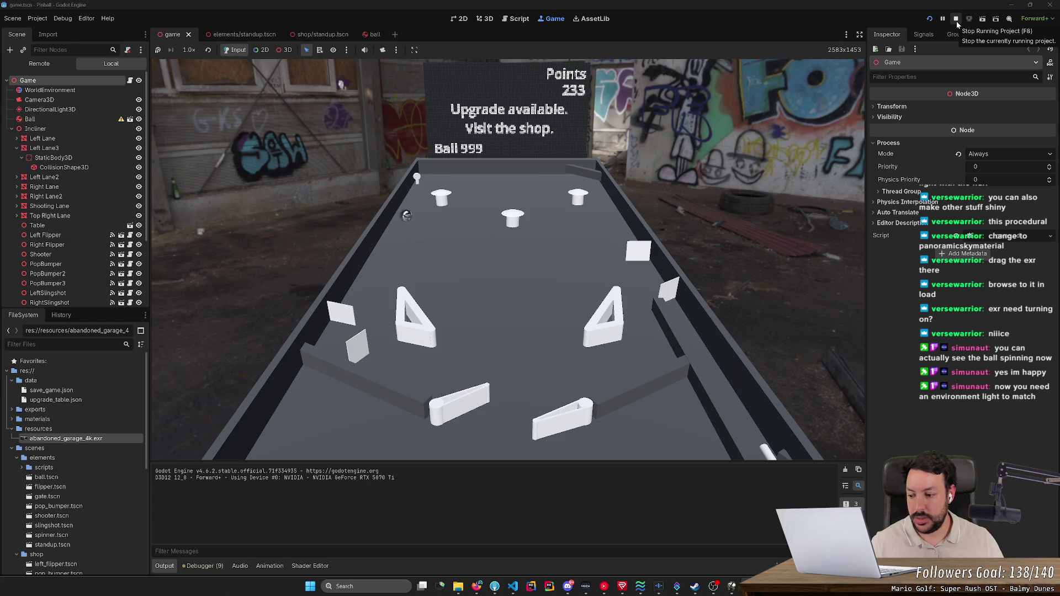
pyautogui.click(956, 21)
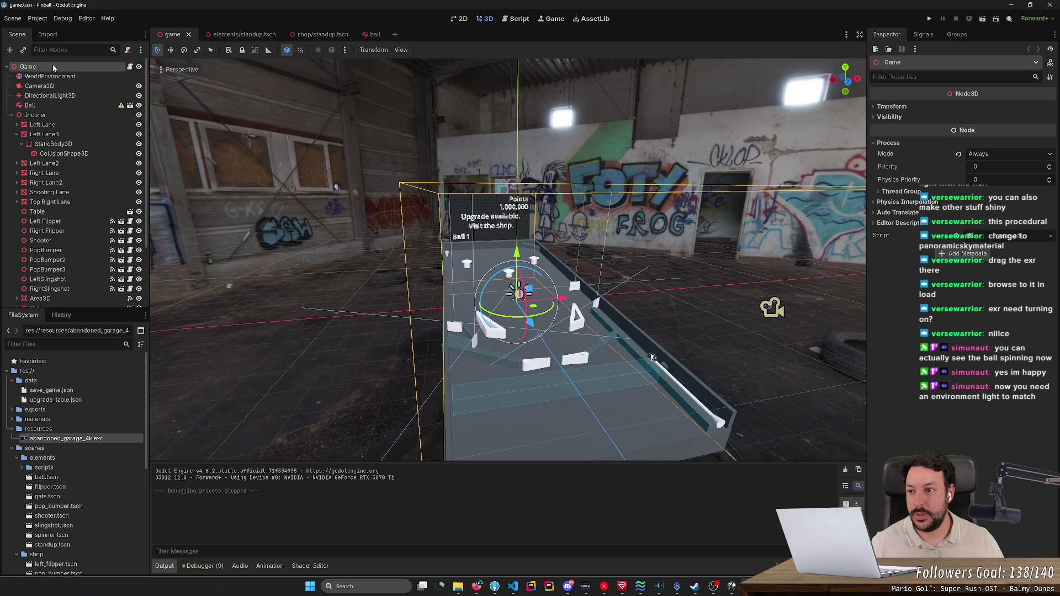
# - Hide the directional light, save, and test-run the pinball game
pyautogui.click(72, 96)
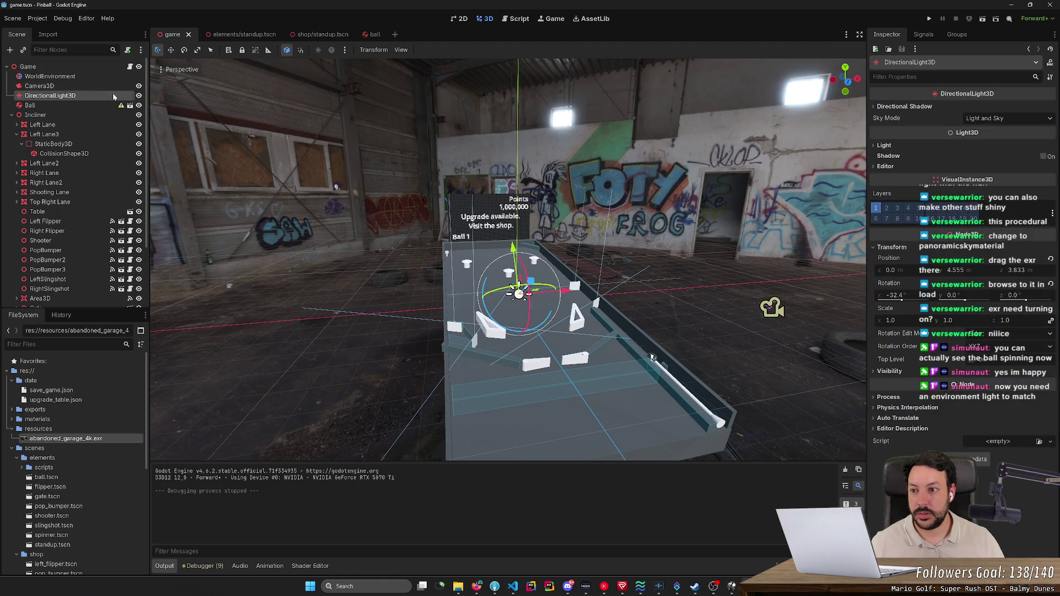
pyautogui.click(139, 96)
pyautogui.hotkey('ctrl', 's')
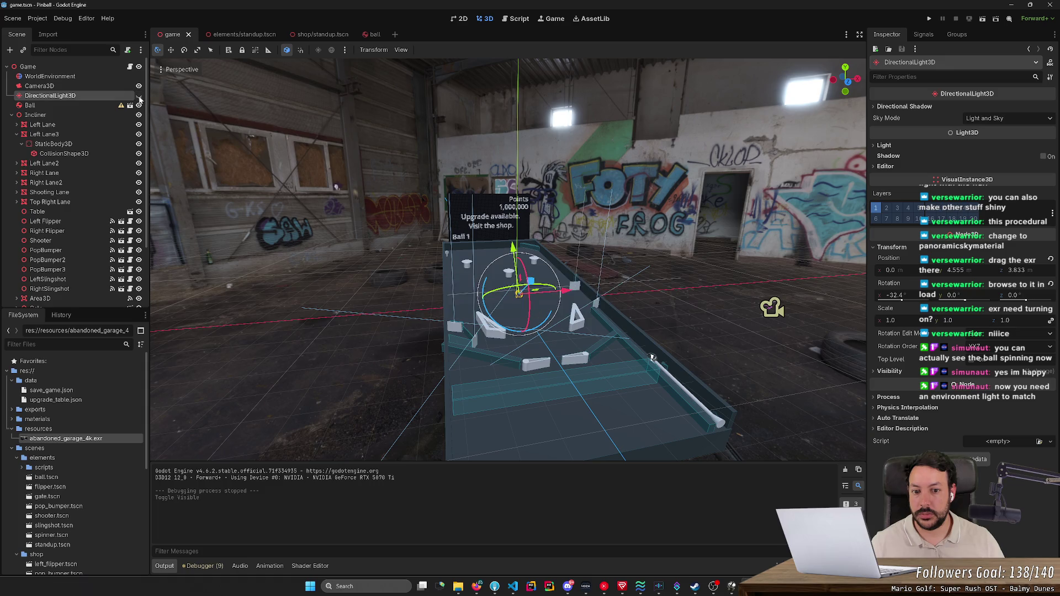
pyautogui.click(70, 77)
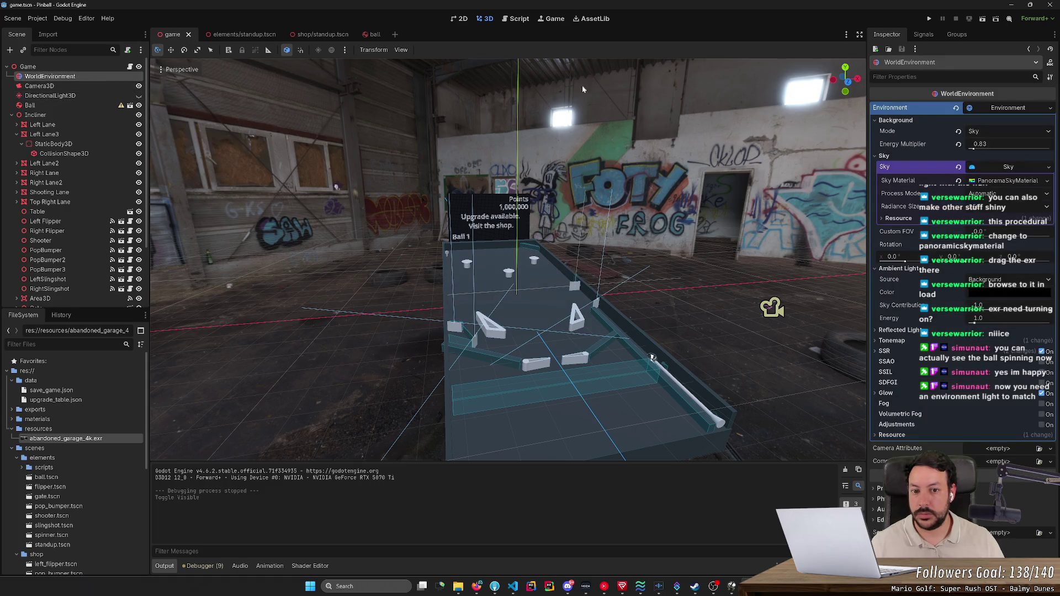
pyautogui.press('F5')
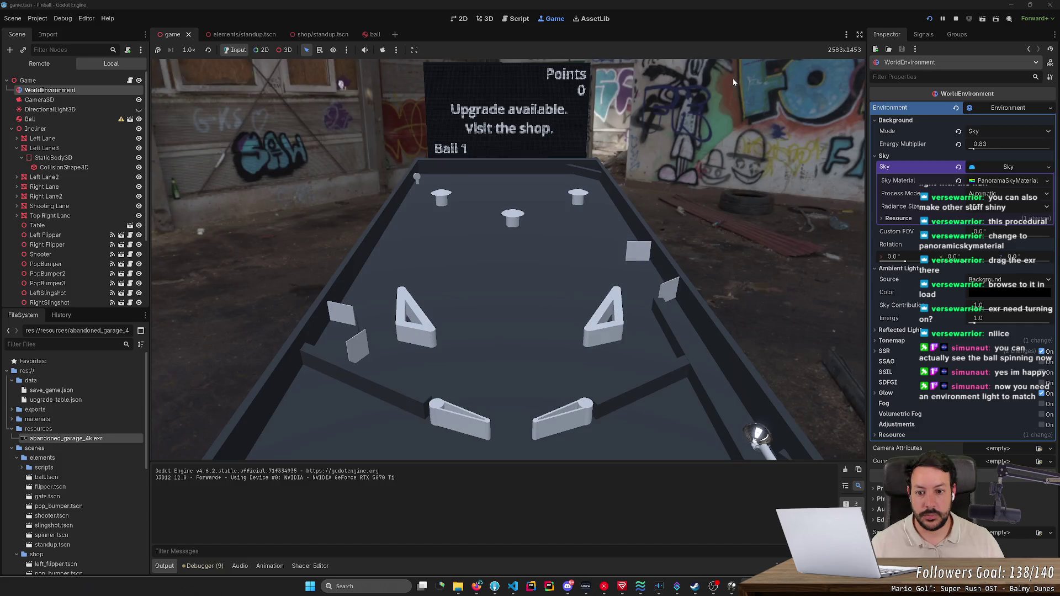
pyautogui.press('space')
pyautogui.press('Right')
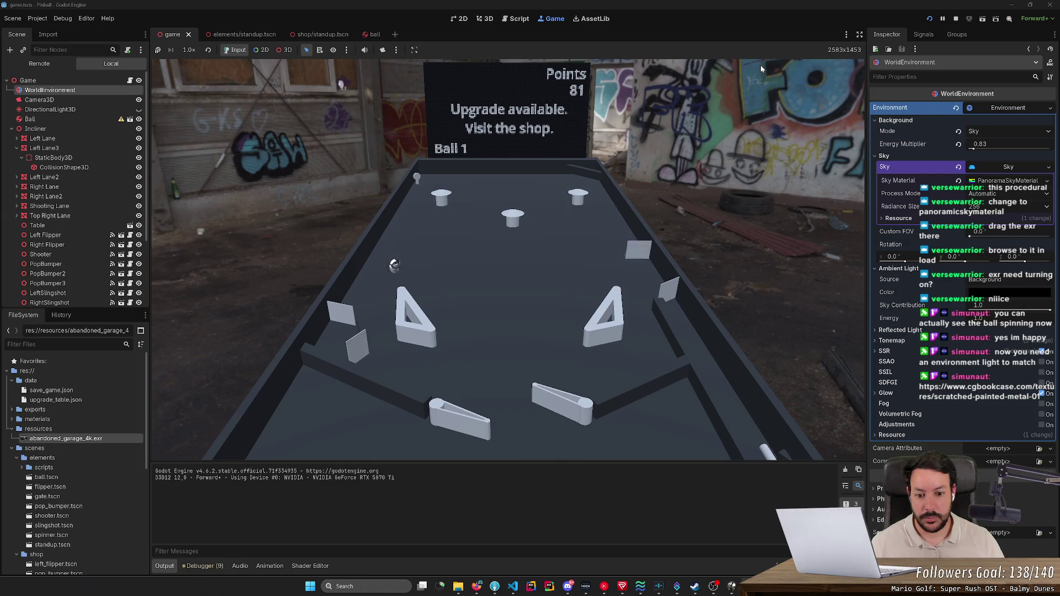
pyautogui.click(956, 18)
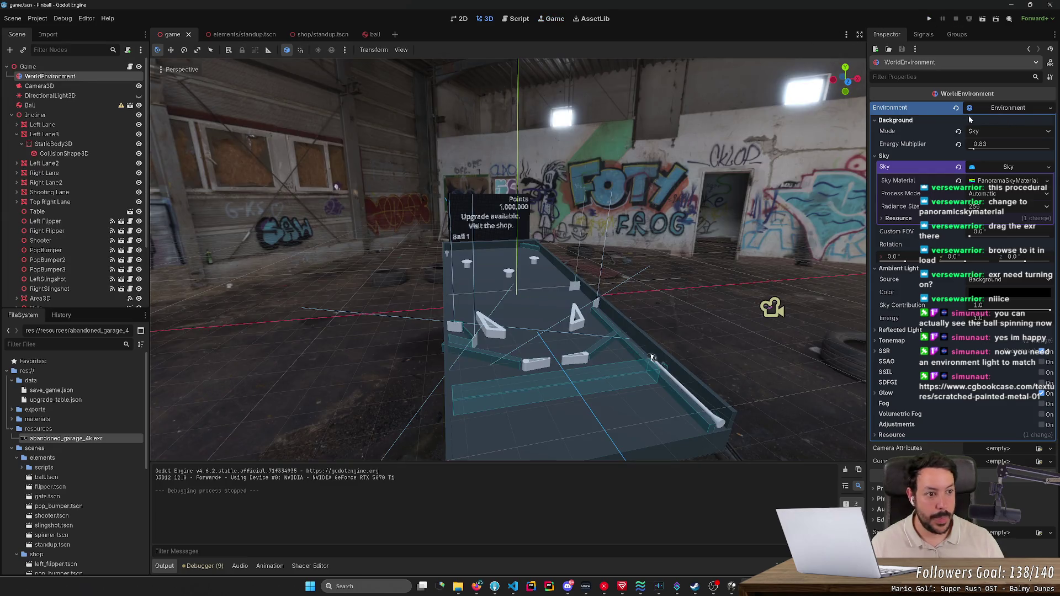
# - Compare Background Energy Multiplier values: 1.0, brighter, then dimmed toward black
pyautogui.click(979, 148)
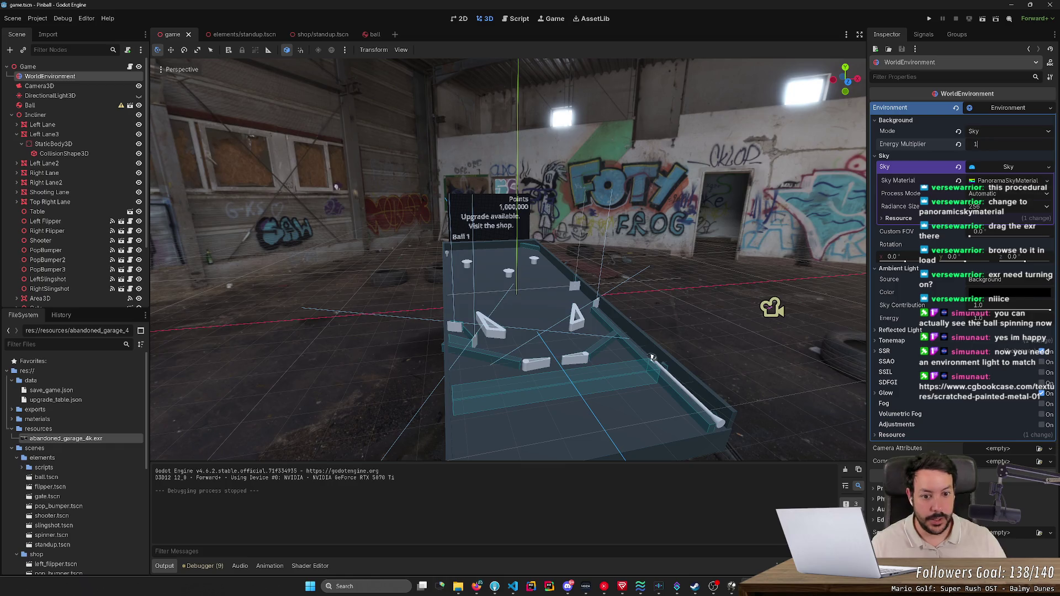
pyautogui.press('Return')
pyautogui.moveTo(982, 150)
pyautogui.mouseDown()
pyautogui.moveTo(1016, 150)
pyautogui.moveTo(1006, 150)
pyautogui.mouseUp()
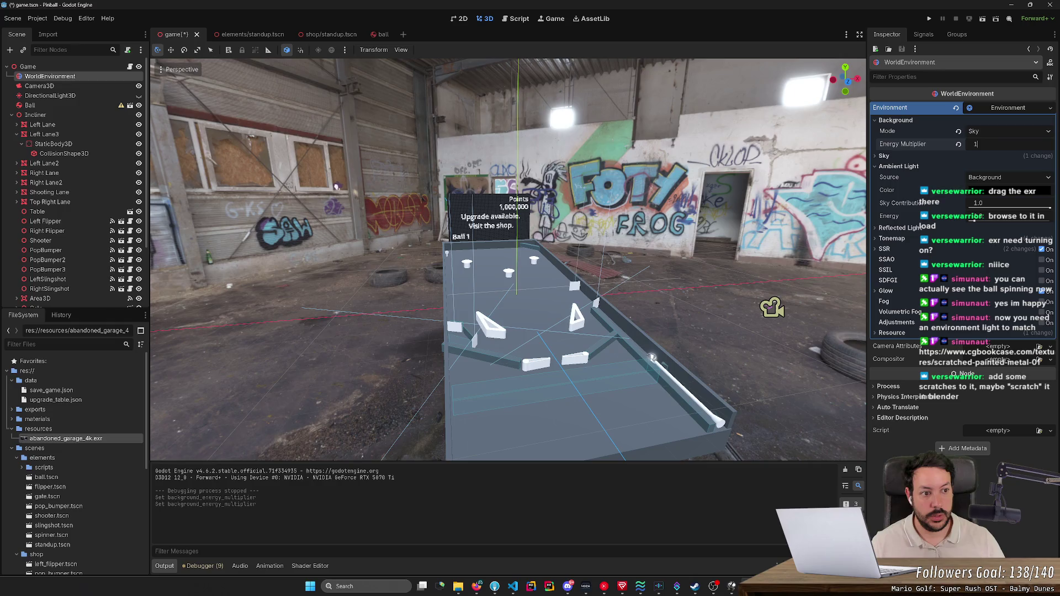
pyautogui.press('Return')
pyautogui.moveTo(978, 151); pyautogui.dragTo(970, 151)
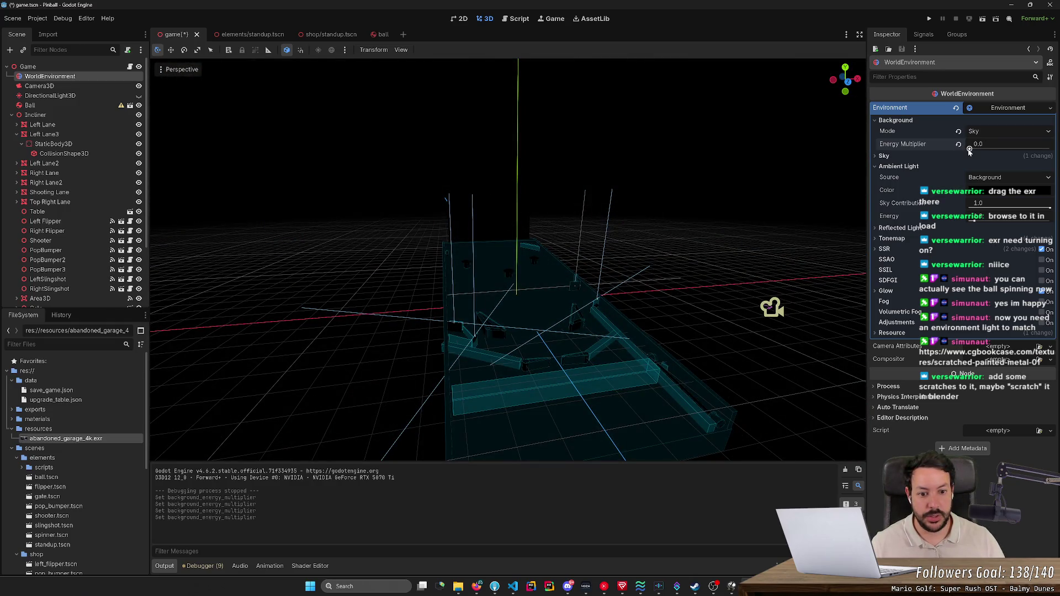
# - Test-run the game with a dark background and at 0.1 energy, then restore 1.0
pyautogui.click(56, 20)
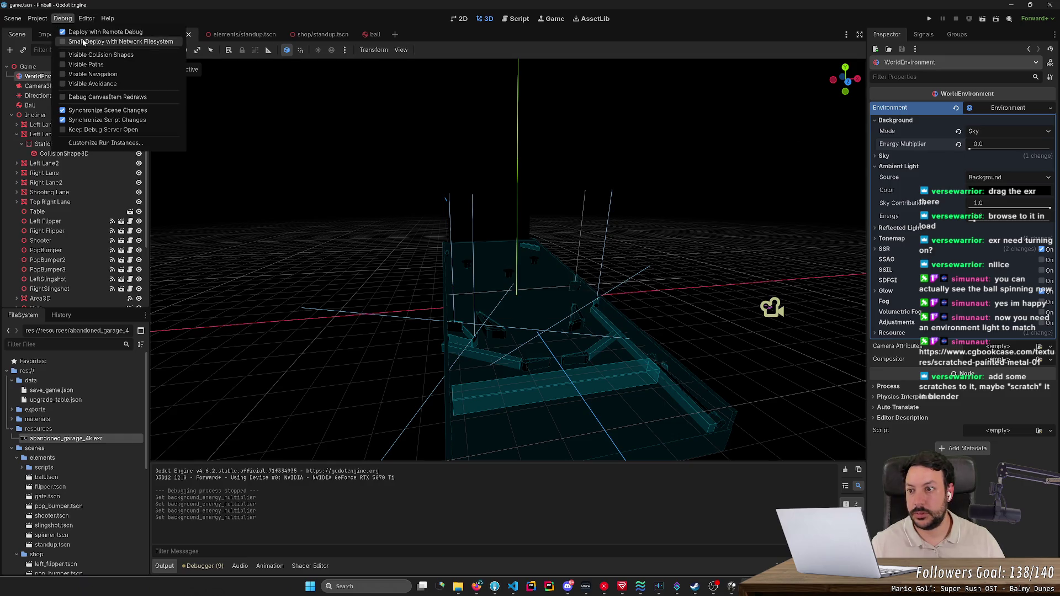
pyautogui.click(930, 20)
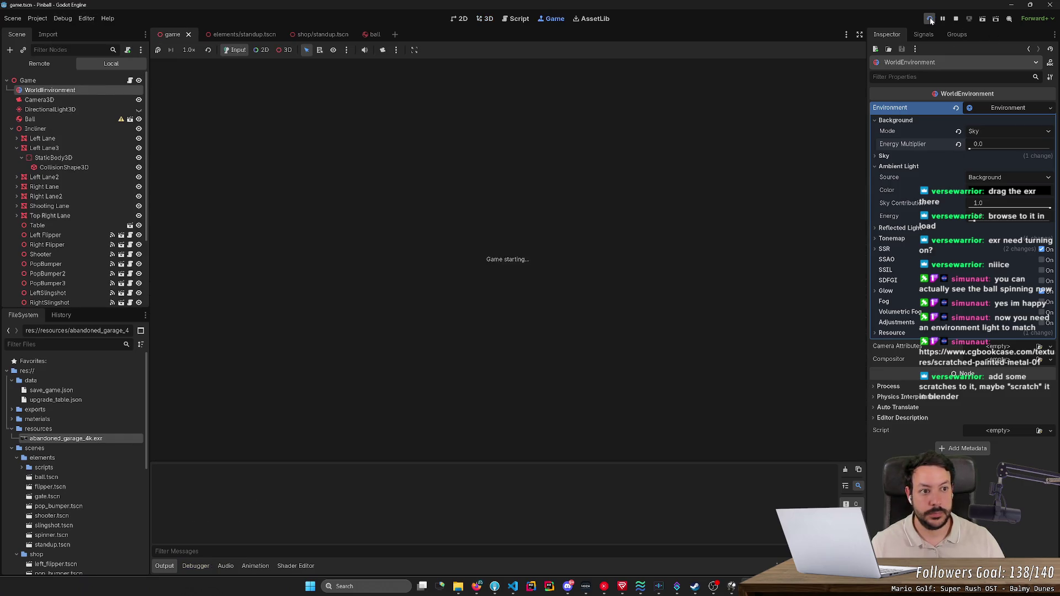
pyautogui.click(943, 19)
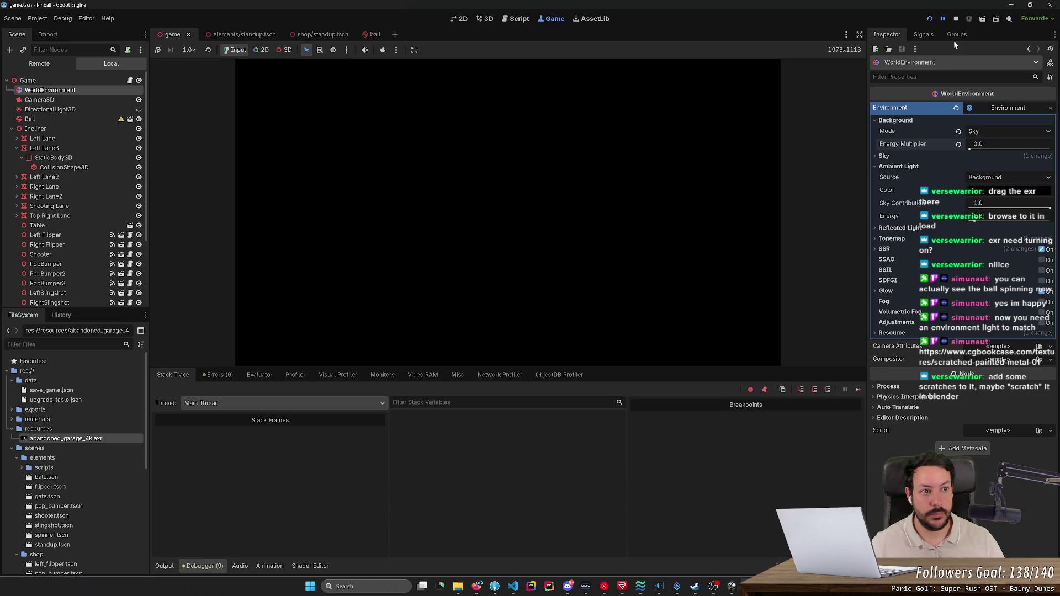
pyautogui.click(956, 19)
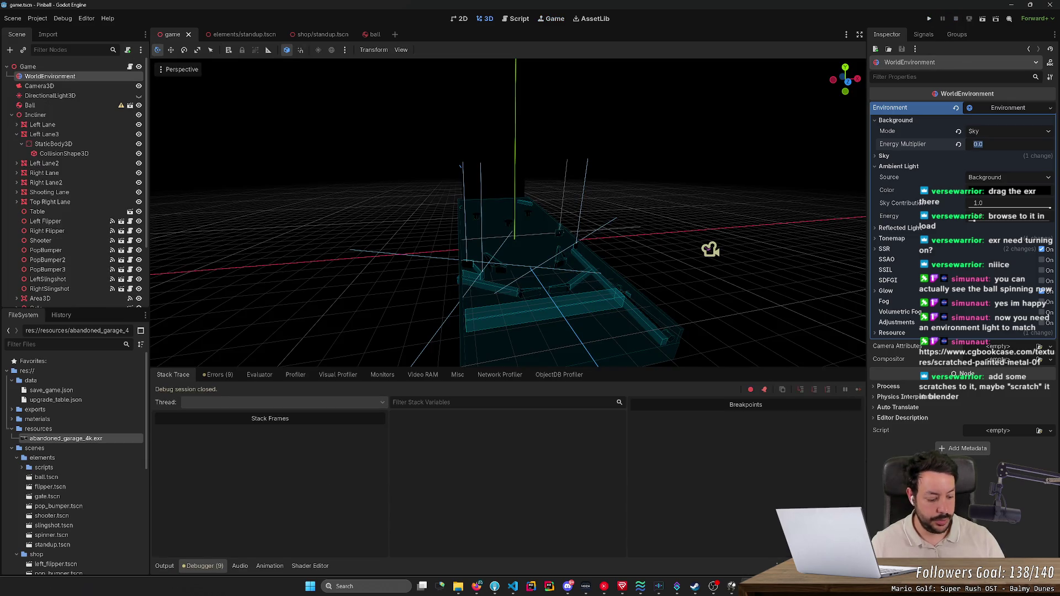
pyautogui.write('0.1')
pyautogui.press('Return')
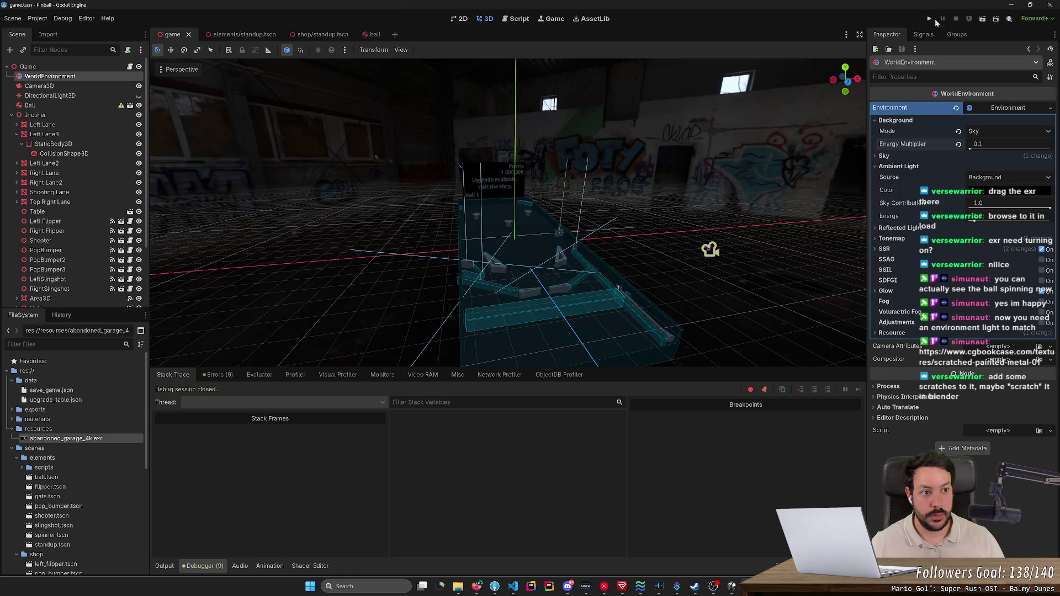
pyautogui.click(931, 19)
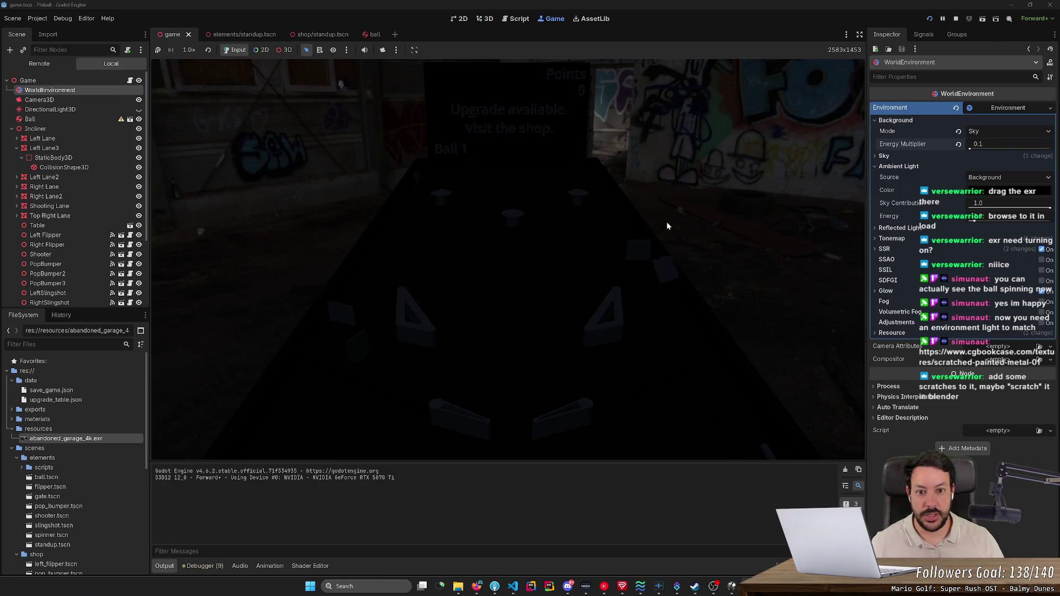
pyautogui.click(957, 19)
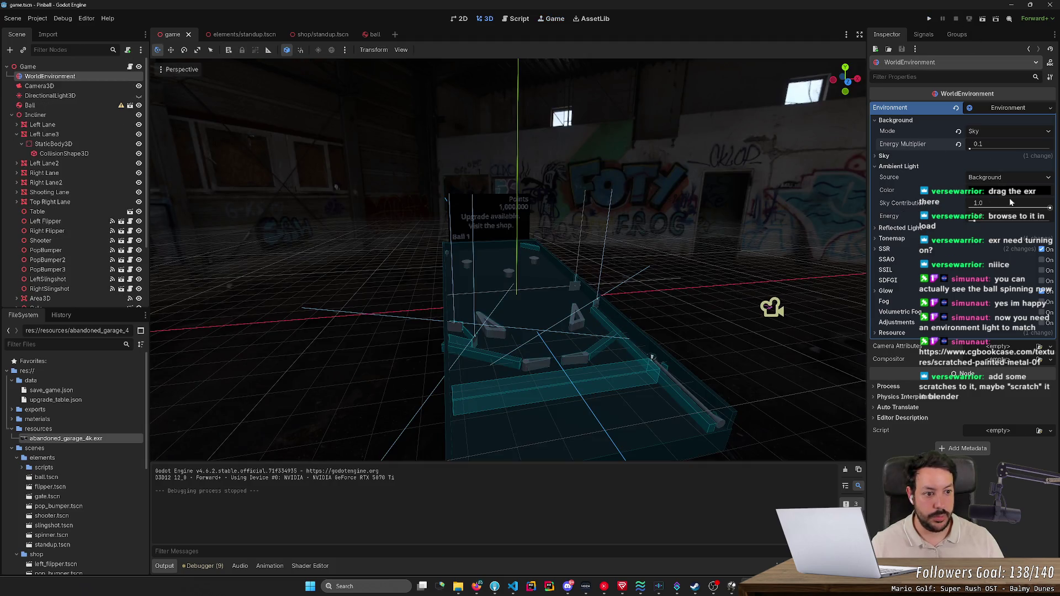
pyautogui.write('1')
pyautogui.press('Return')
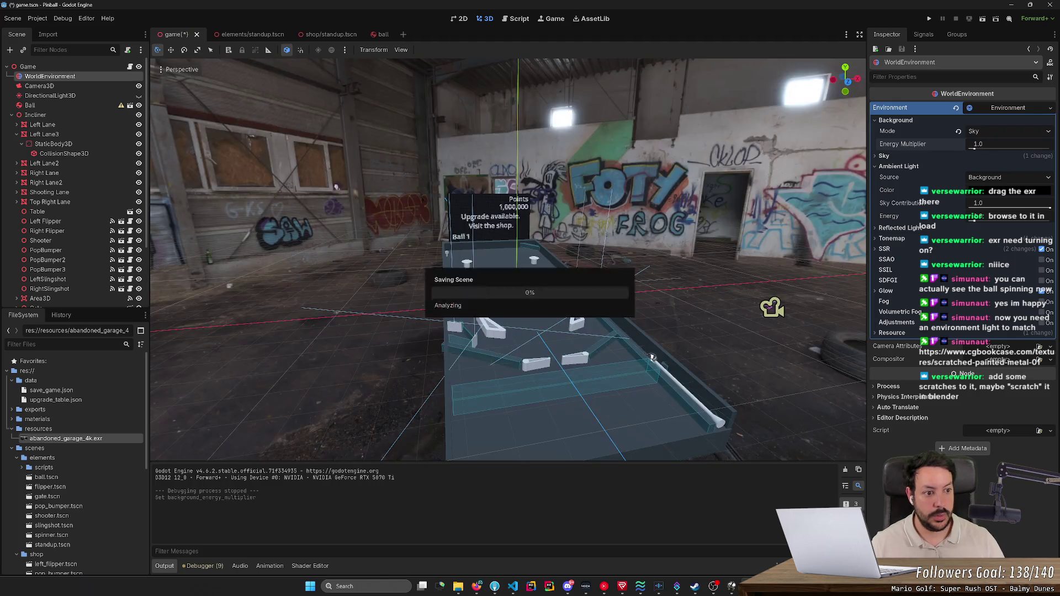
# - Adjust ambient light energy, keep Background as its source, and try a lower sky contribution
pyautogui.moveTo(975, 221)
pyautogui.mouseDown()
pyautogui.moveTo(985, 221)
pyautogui.moveTo(962, 219)
pyautogui.mouseUp()
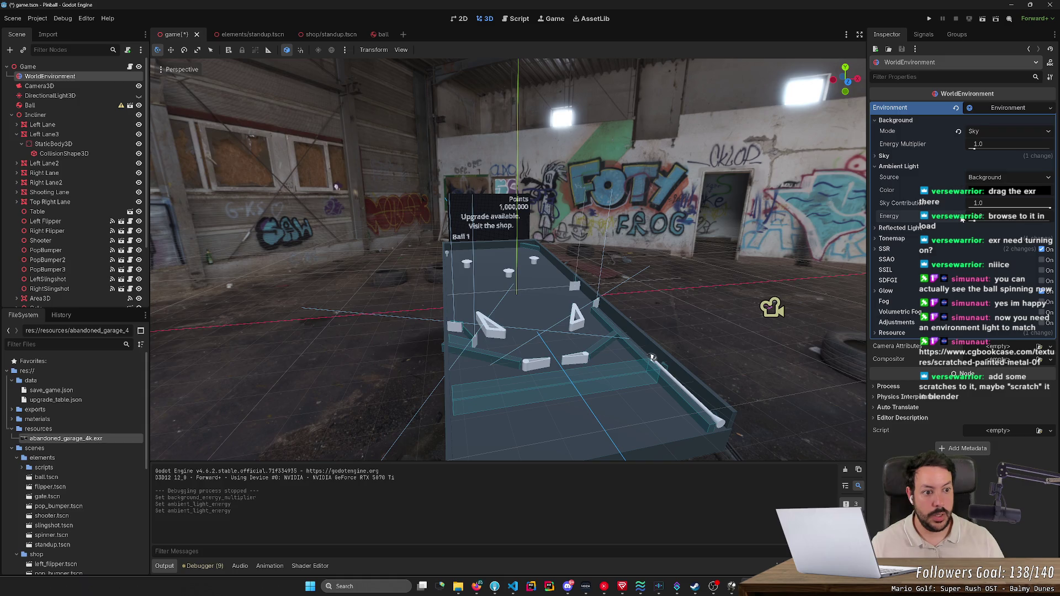
pyautogui.click(1012, 177)
pyautogui.click(1011, 178)
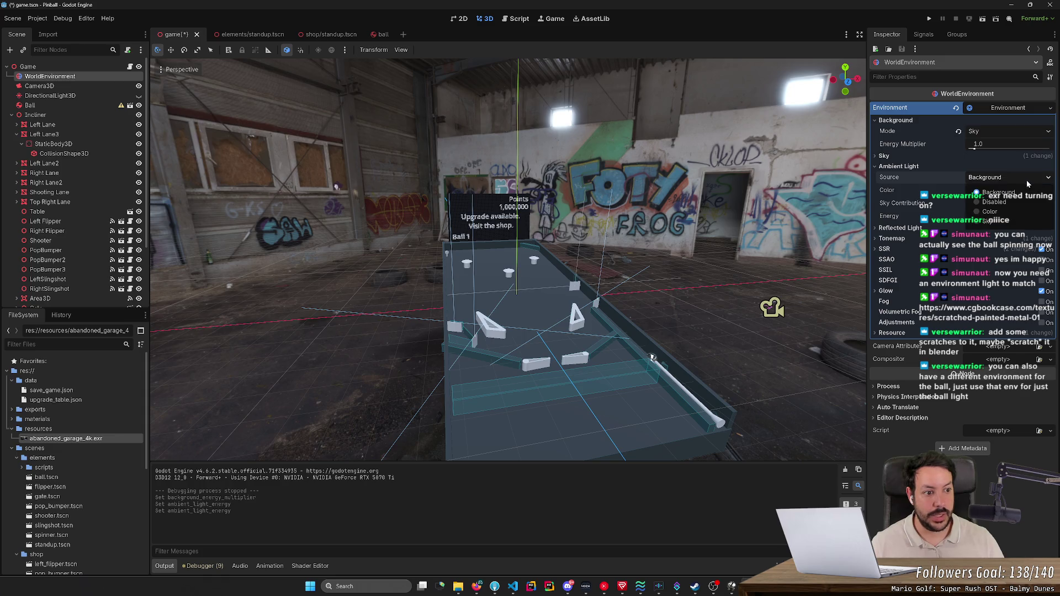
pyautogui.moveTo(1042, 210)
pyautogui.mouseDown()
pyautogui.moveTo(972, 209)
pyautogui.moveTo(1050, 209)
pyautogui.moveTo(973, 209)
pyautogui.moveTo(1001, 216)
pyautogui.mouseUp()
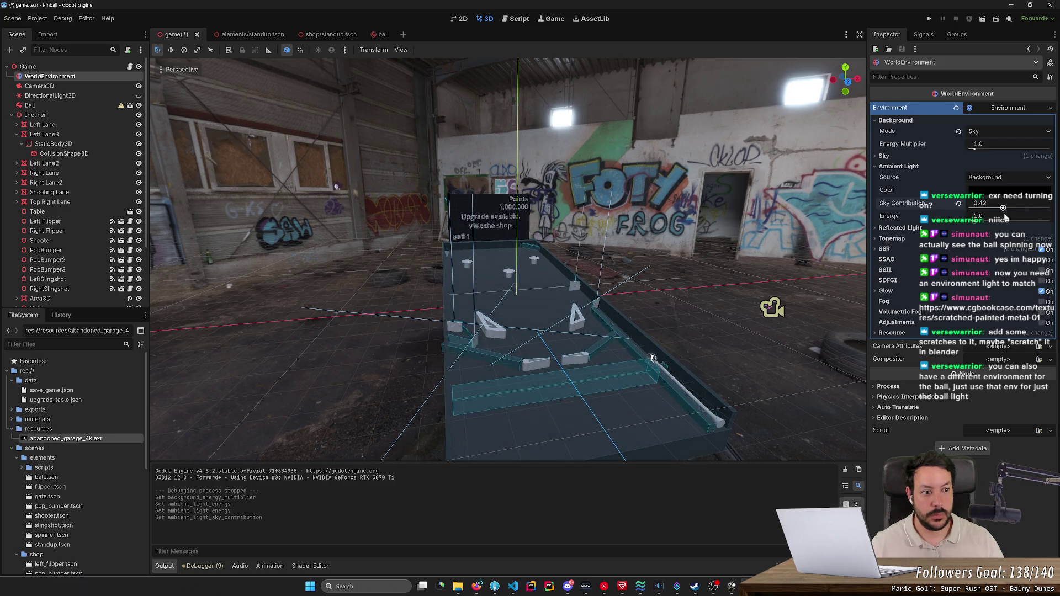
# - Try ambient light colours in the picker: grey, purple, olive, magenta, pink and green
pyautogui.click(993, 191)
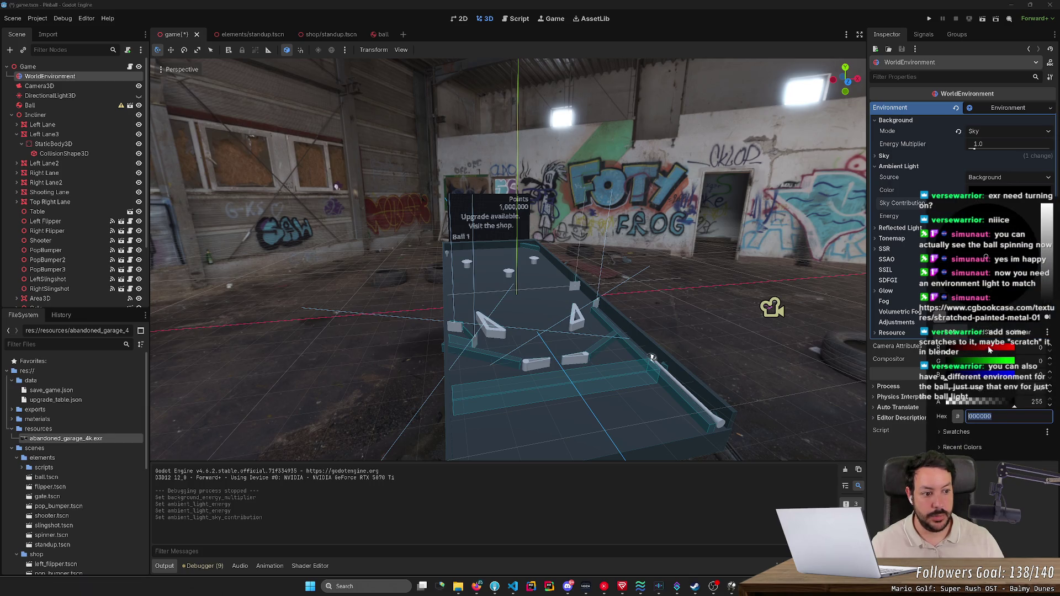
pyautogui.moveTo(1041, 264)
pyautogui.mouseDown()
pyautogui.moveTo(1046, 213)
pyautogui.moveTo(1050, 251)
pyautogui.mouseUp()
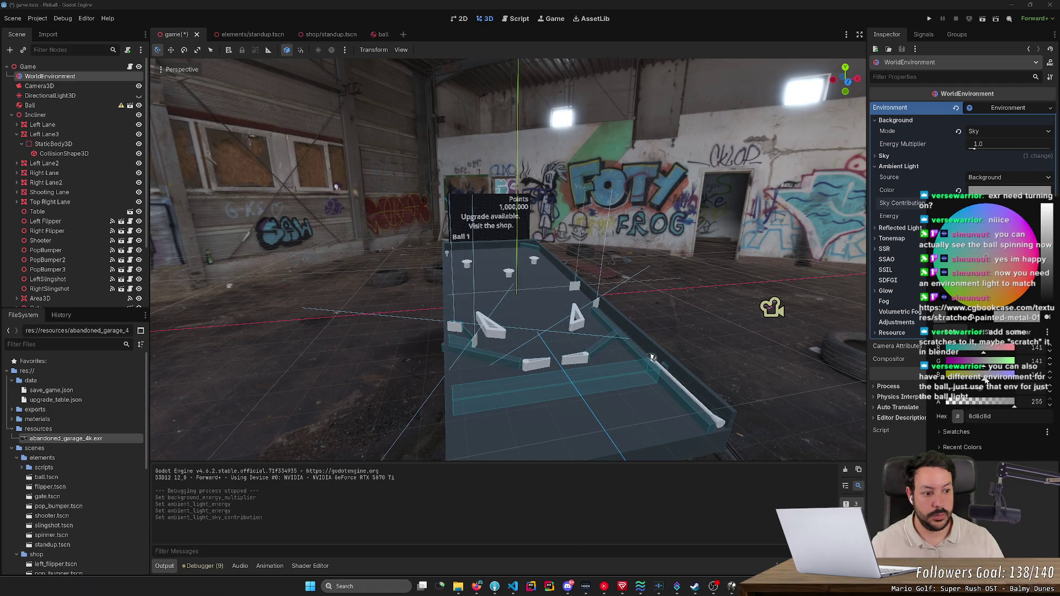
pyautogui.moveTo(1049, 260); pyautogui.dragTo(1054, 252)
pyautogui.click(1002, 217)
pyautogui.click(974, 288)
pyautogui.click(1020, 259)
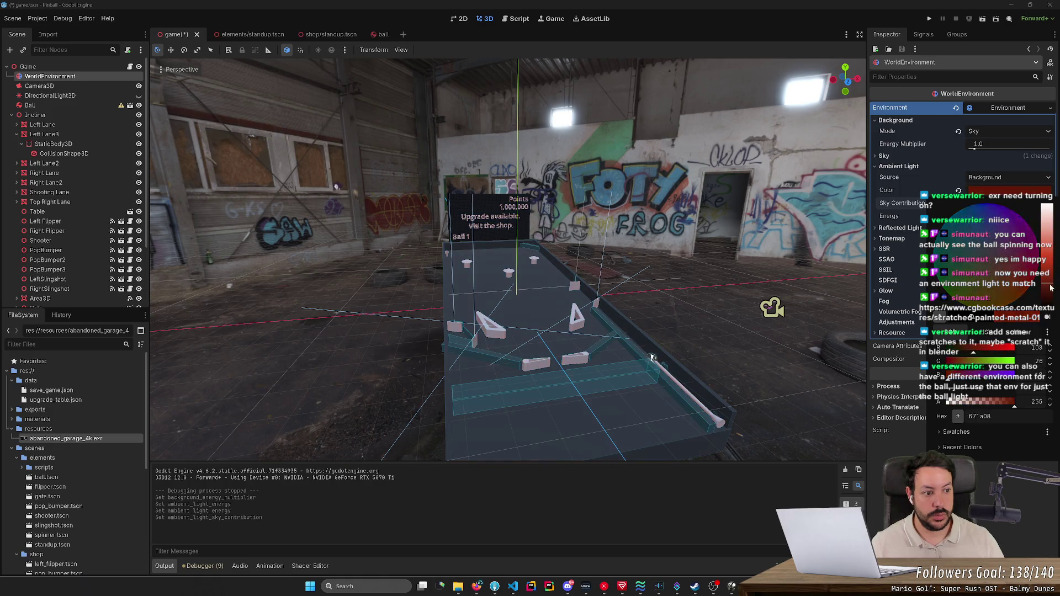
pyautogui.click(972, 280)
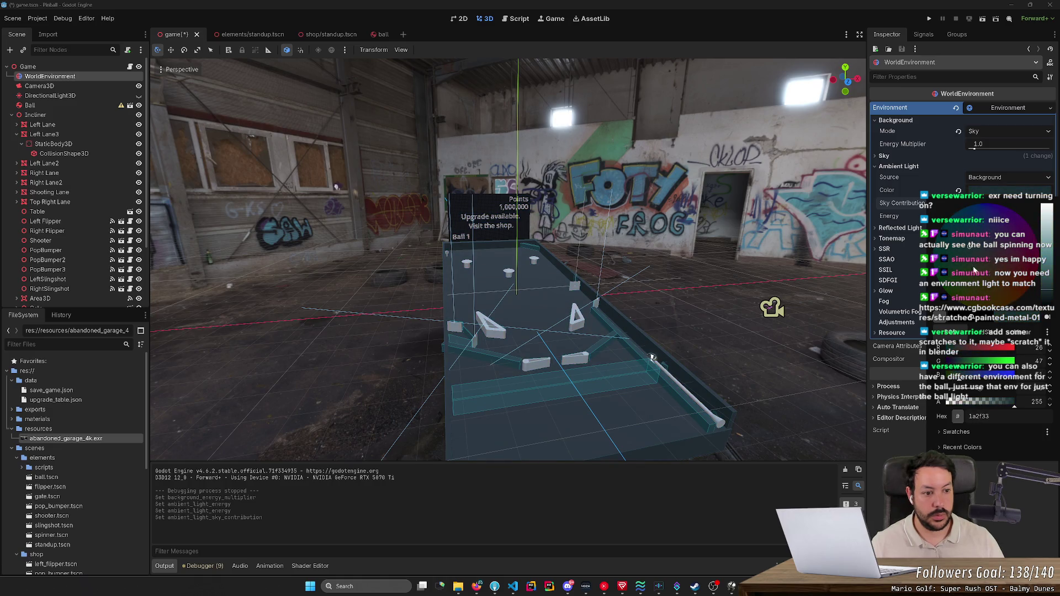
pyautogui.click(1048, 254)
pyautogui.click(1010, 243)
pyautogui.moveTo(1012, 243)
pyautogui.mouseDown()
pyautogui.moveTo(962, 293)
pyautogui.moveTo(985, 301)
pyautogui.mouseUp()
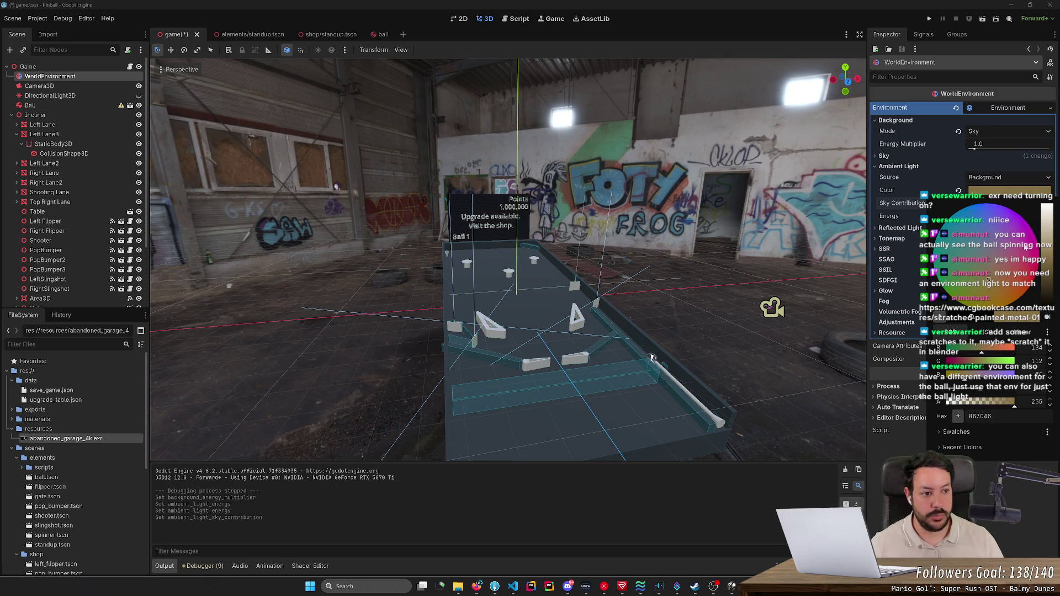
# - Set ambient colour to white ffffff, return sky contribution to 1.0, and save
pyautogui.click(1017, 189)
pyautogui.click(1018, 189)
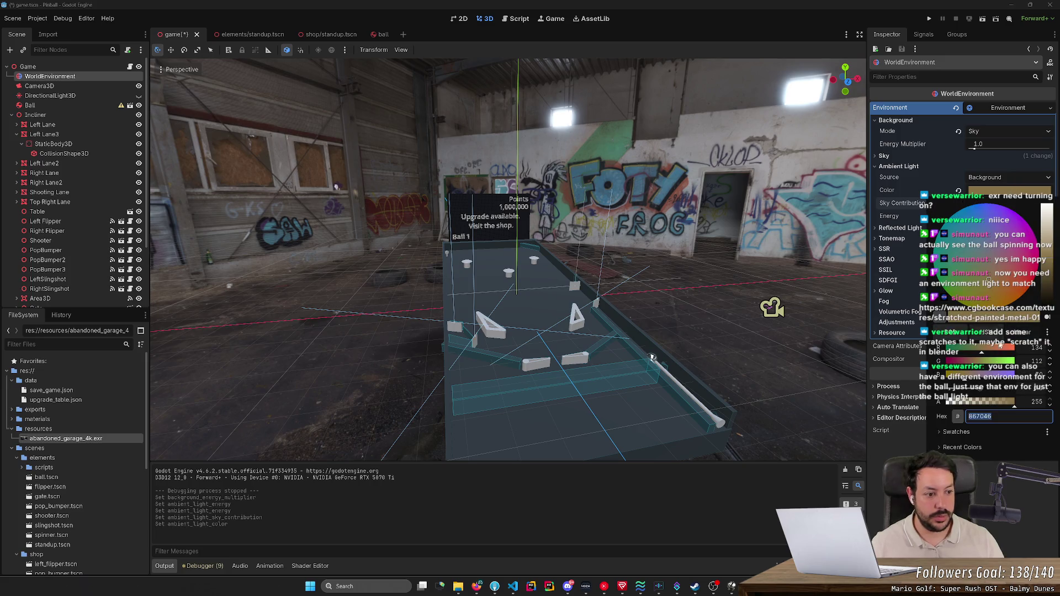
pyautogui.write('ffffff')
pyautogui.press('Return')
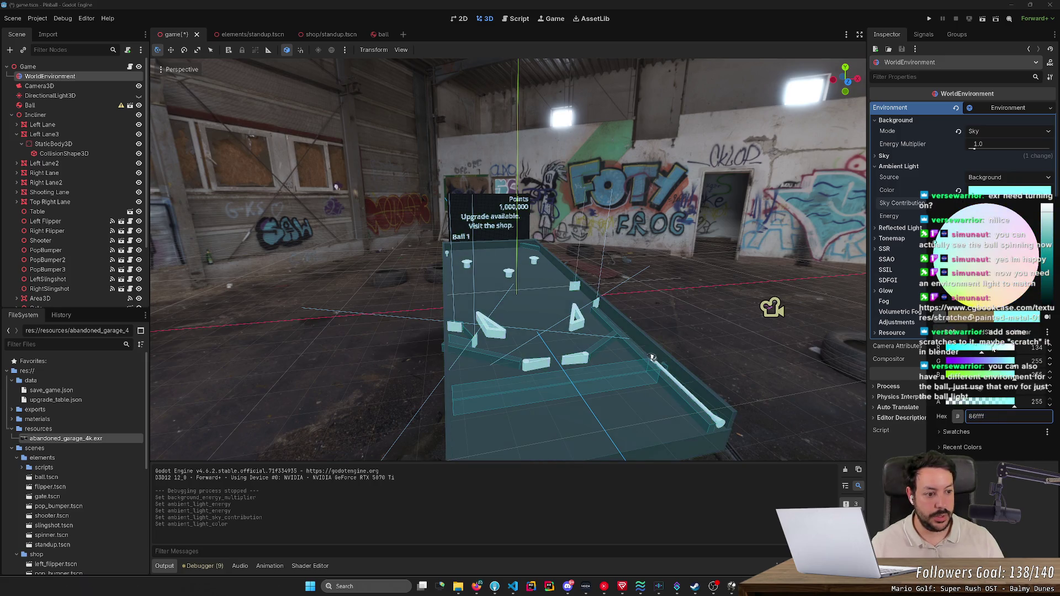
pyautogui.click(1011, 191)
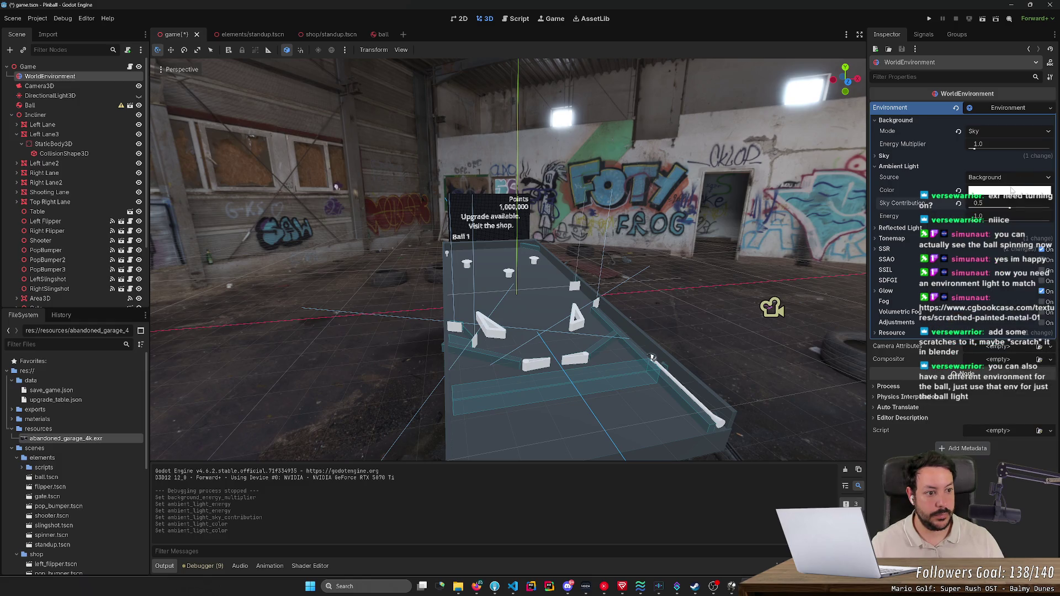
pyautogui.moveTo(1008, 208); pyautogui.dragTo(957, 216)
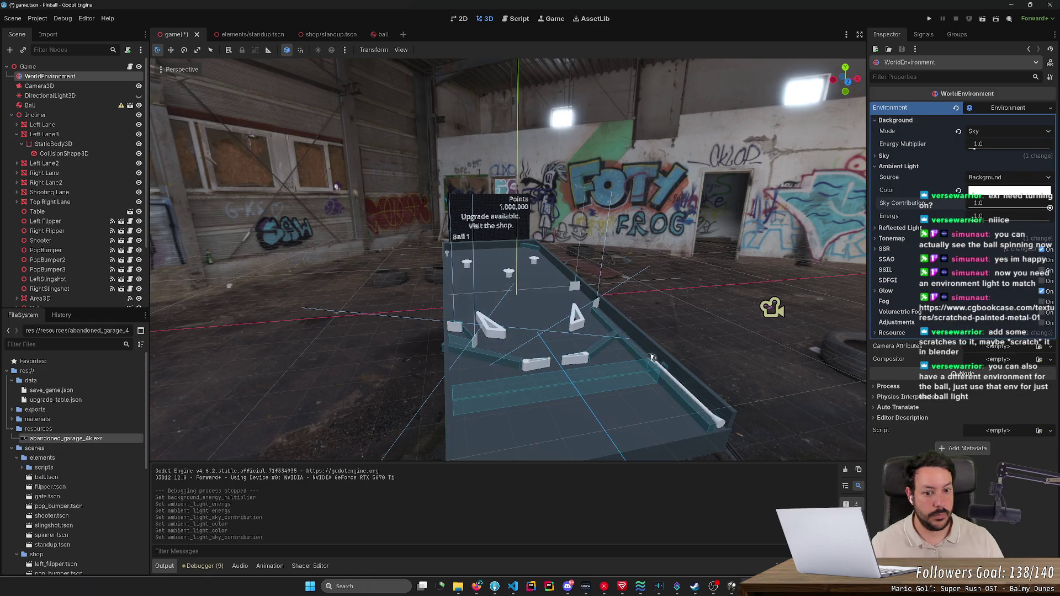
pyautogui.moveTo(969, 208); pyautogui.dragTo(1048, 210)
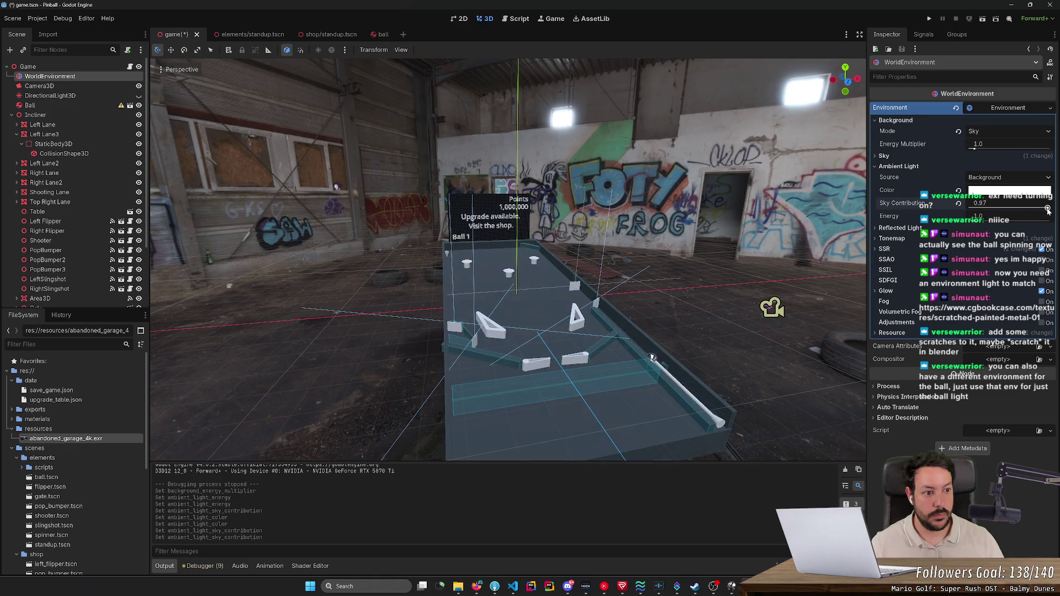
pyautogui.hotkey('ctrl', 's')
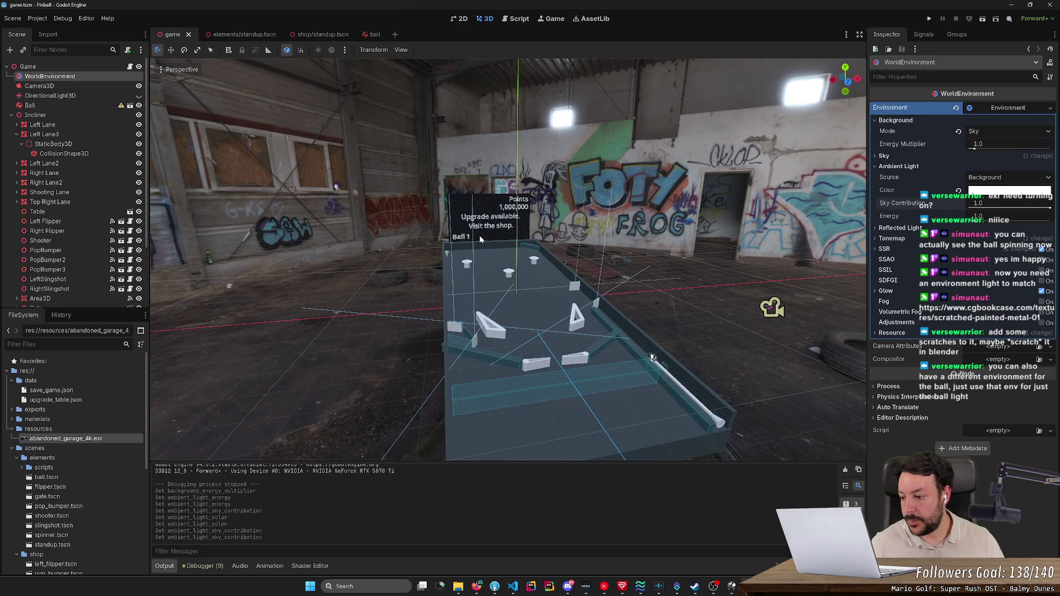
# - Run the game, play the ball with the Left/Right flipper keys, then stop it
pyautogui.click(927, 19)
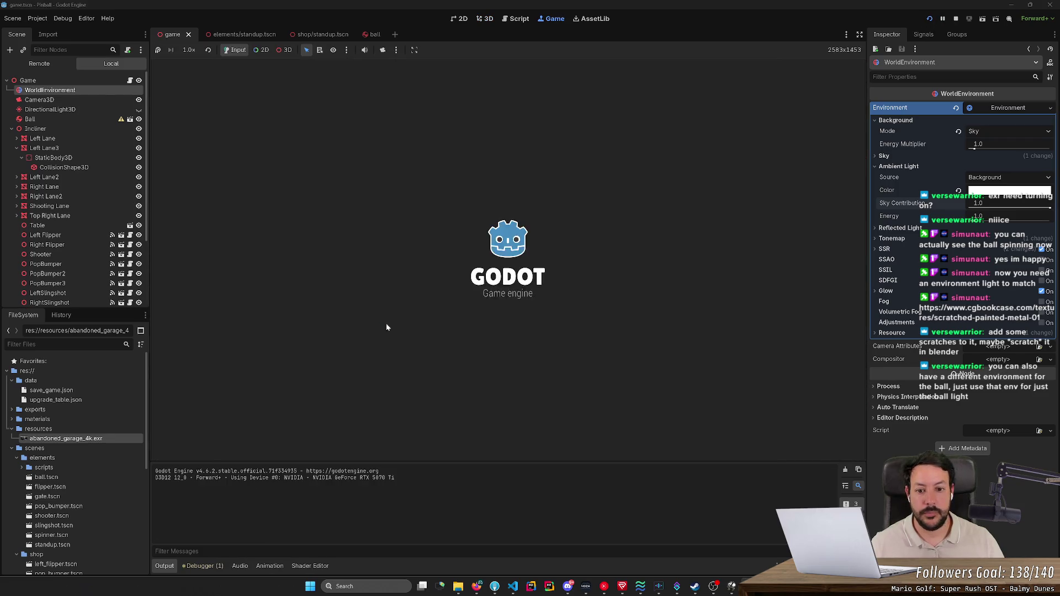
pyautogui.press('Left')
pyautogui.press('Right')
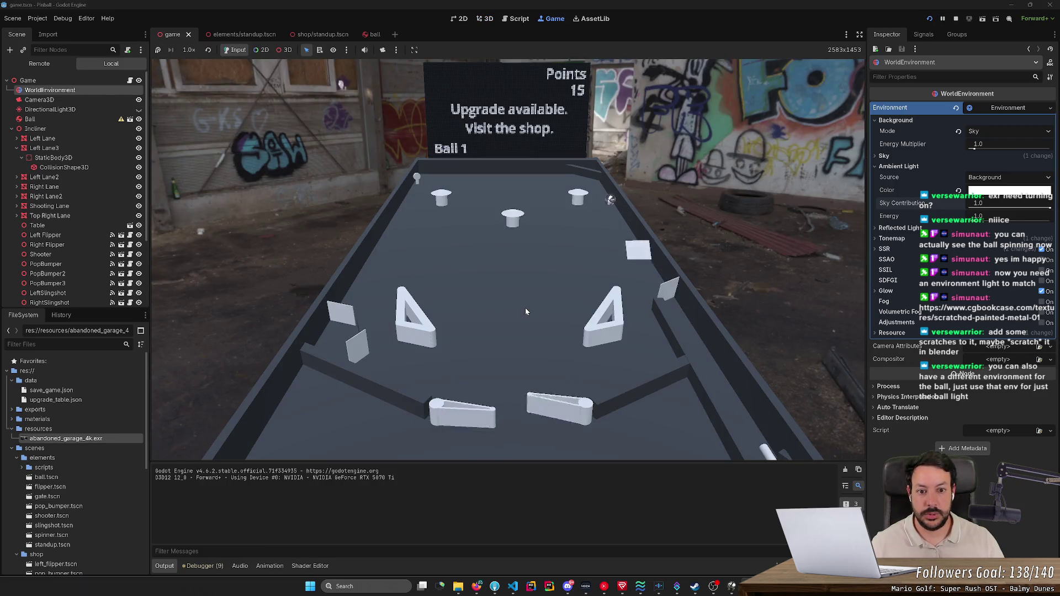
pyautogui.press('Right')
pyautogui.press('Left')
pyautogui.press('Left')
pyautogui.press('Right')
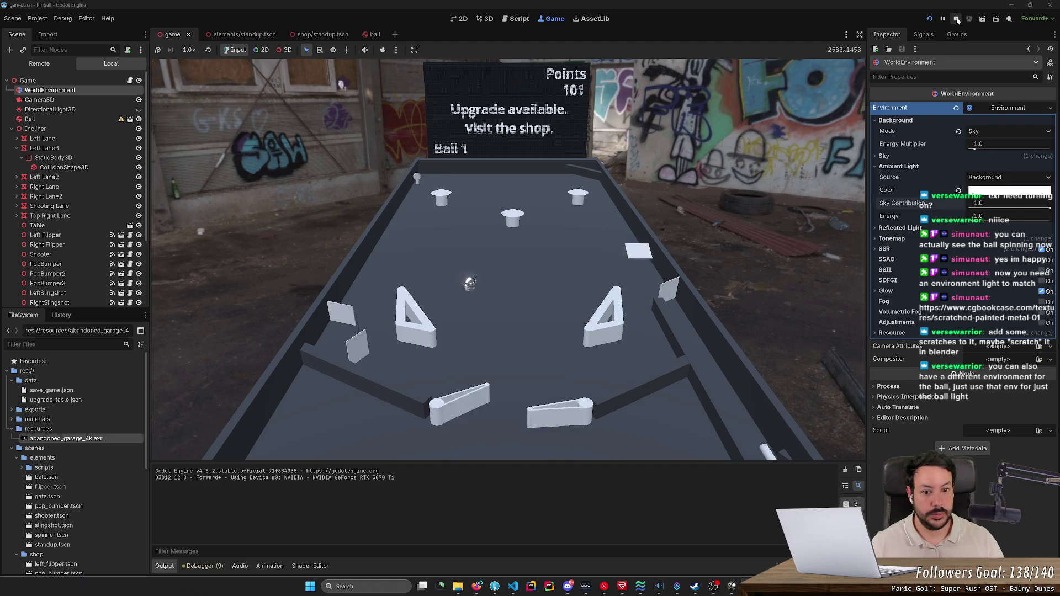
pyautogui.press('Left')
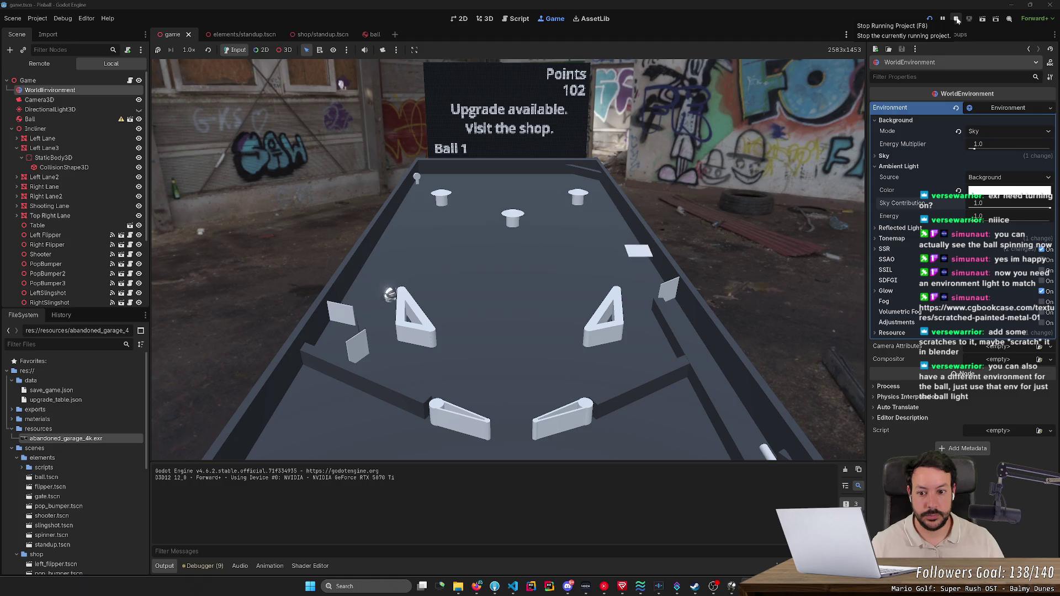
pyautogui.press('Left')
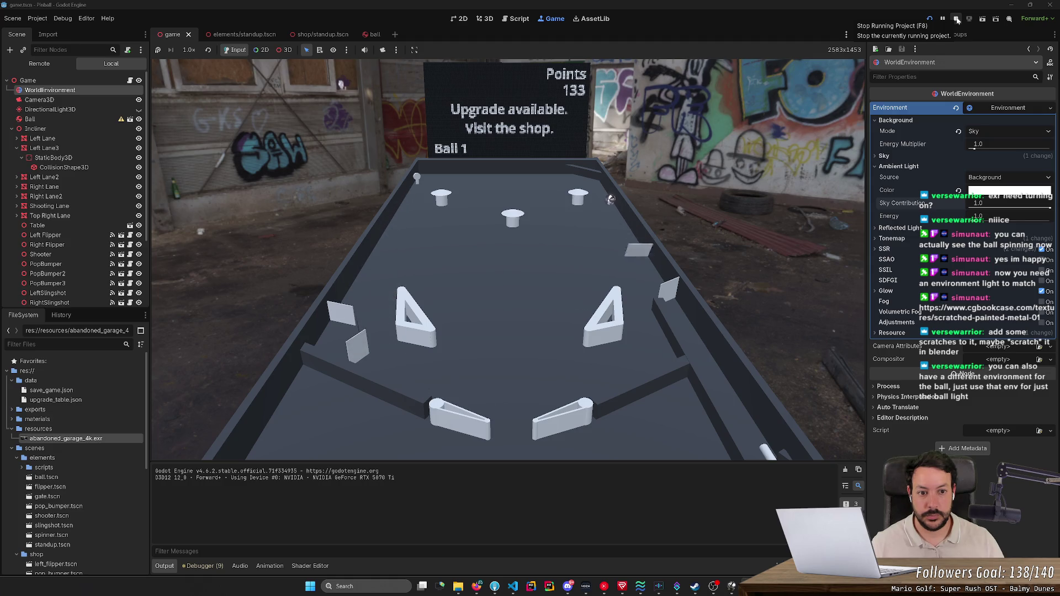
pyautogui.press('Right')
pyautogui.press('Right')
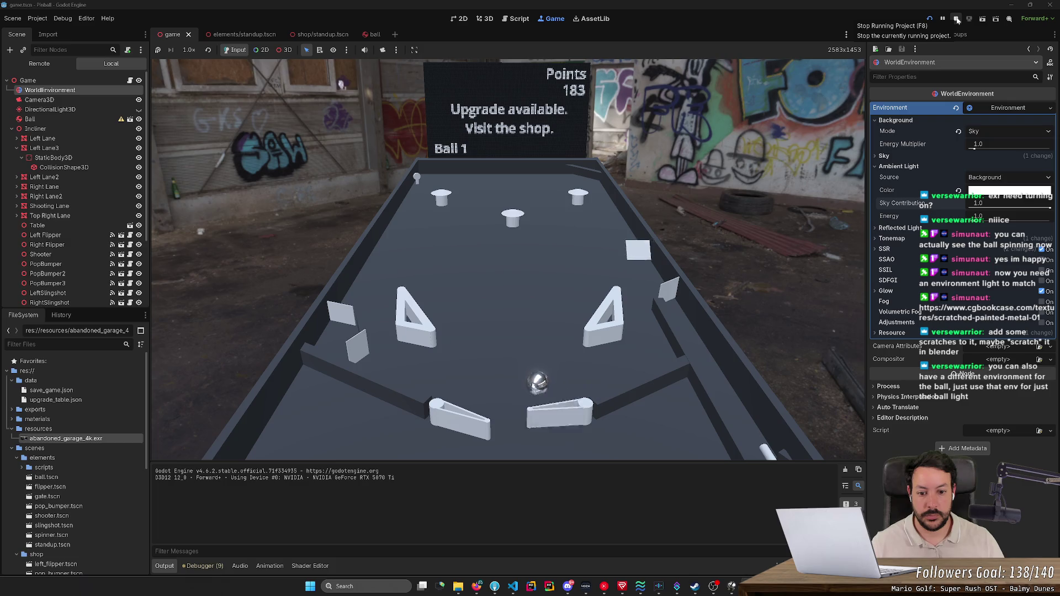
pyautogui.click(957, 20)
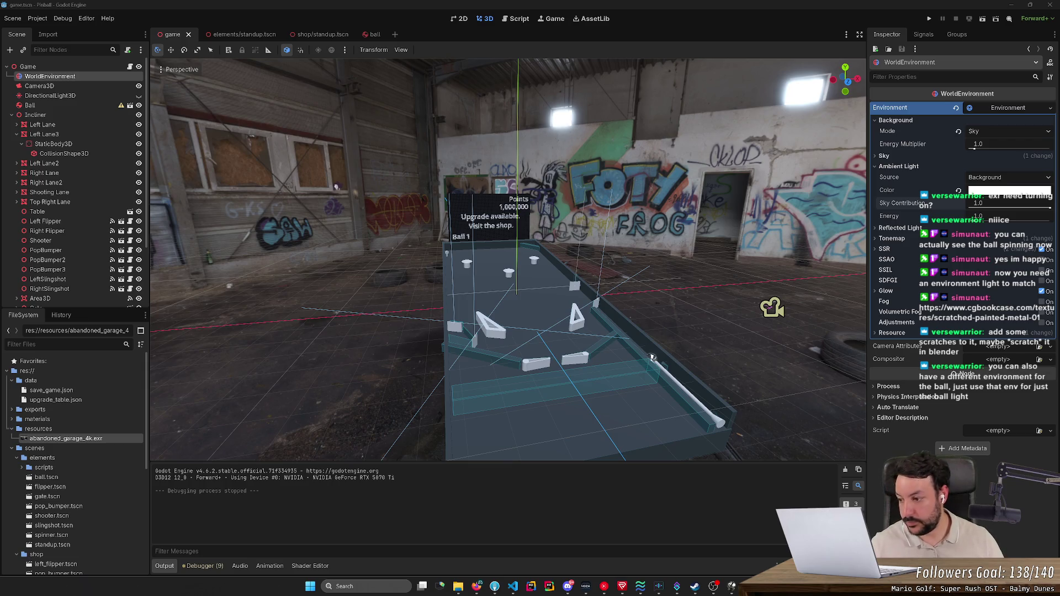
# - Open the cgbookcase Scratched Painted Metal 01 page in a new browser tab
pyautogui.click(473, 587)
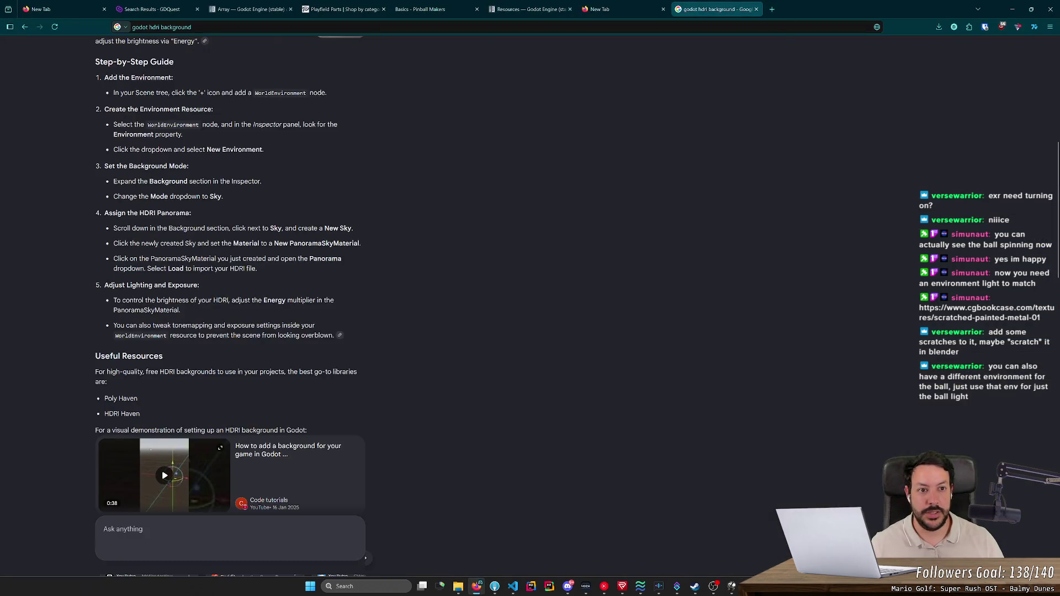
pyautogui.click(772, 9)
pyautogui.write('www.cgbookcase.com/textures/scratched-painted-metal-01')
pyautogui.press('Return')
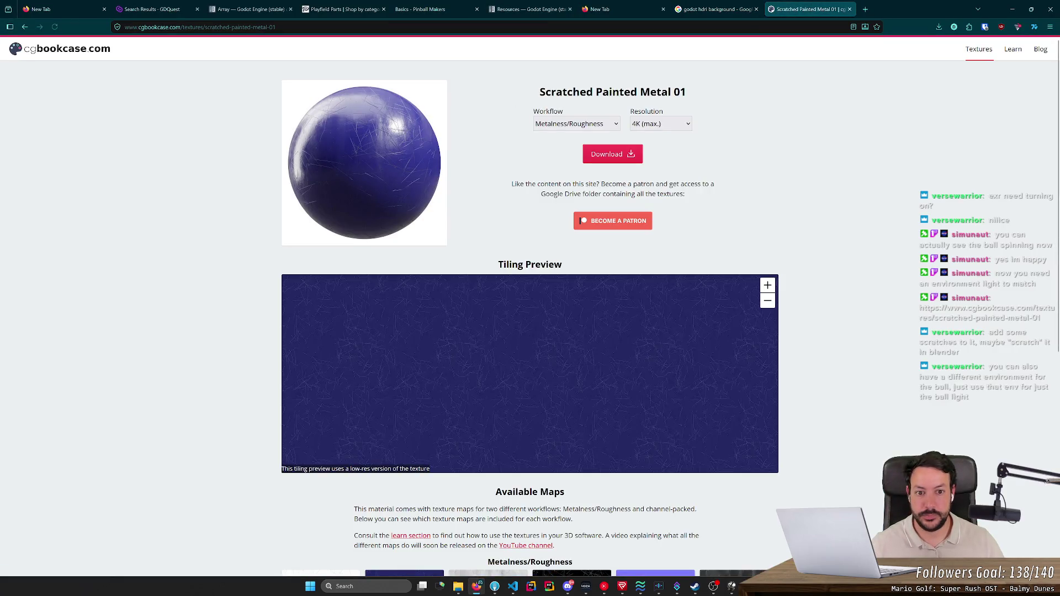
# - Download the Metalness/Roughness texture set at 1K and open the downloaded zip
pyautogui.click(608, 124)
pyautogui.click(552, 148)
pyautogui.click(588, 123)
pyautogui.click(588, 138)
pyautogui.click(661, 123)
pyautogui.click(660, 174)
pyautogui.click(610, 157)
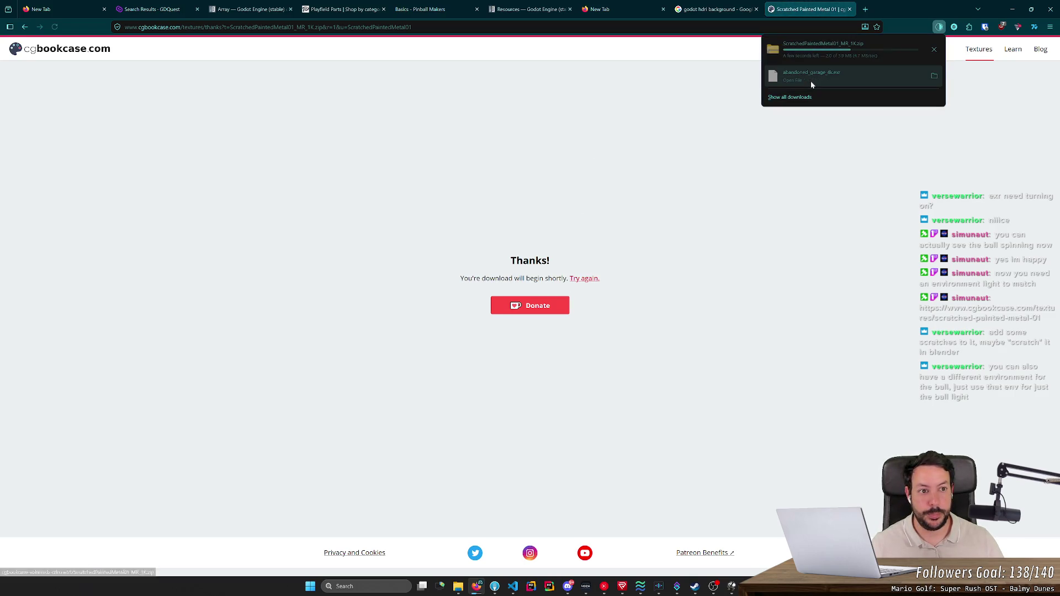
pyautogui.click(817, 47)
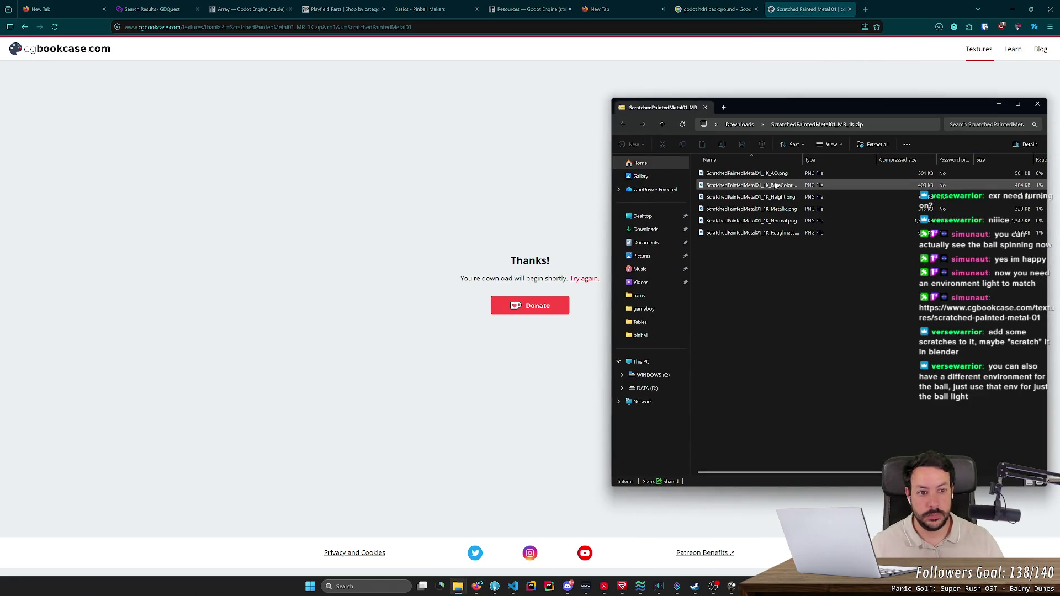
# - Copy the six ScratchedPaintedMetal01 PNG maps and browse to Code > pinball > resources
pyautogui.moveTo(774, 279); pyautogui.dragTo(787, 149)
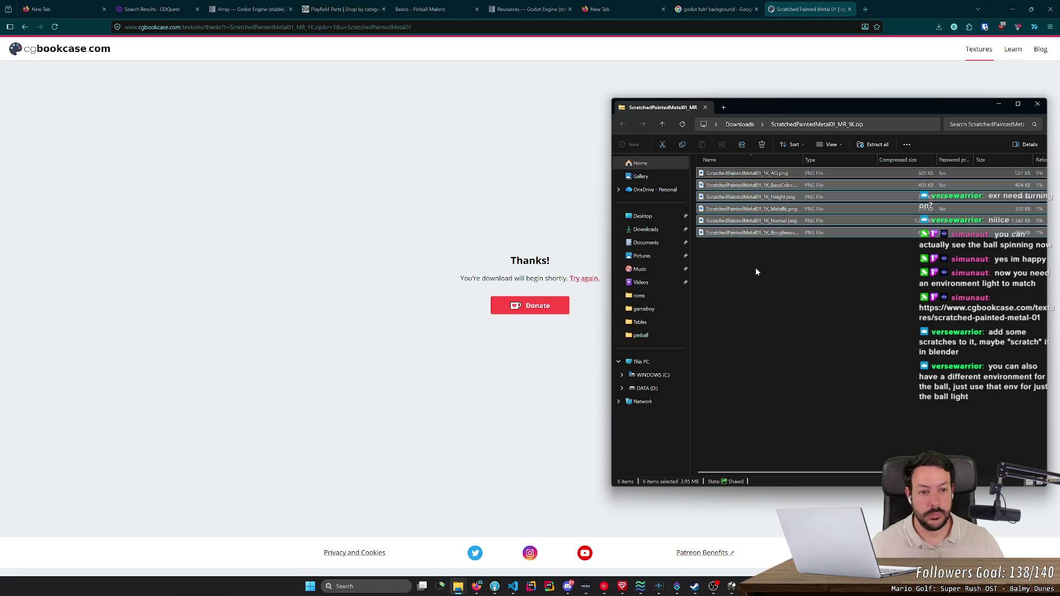
pyautogui.moveTo(457, 586)
pyautogui.click(430, 538)
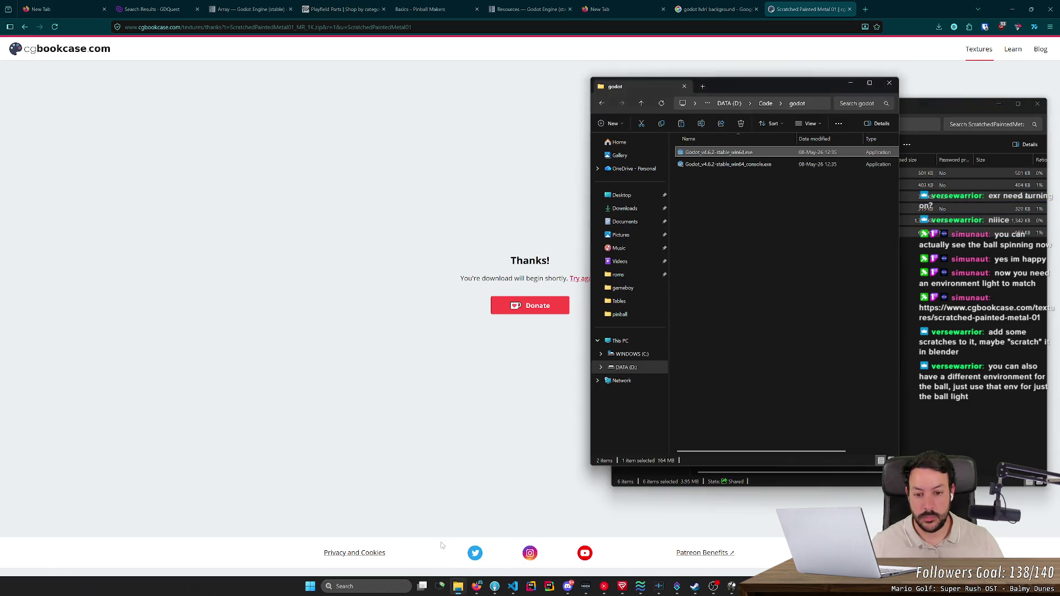
pyautogui.click(765, 105)
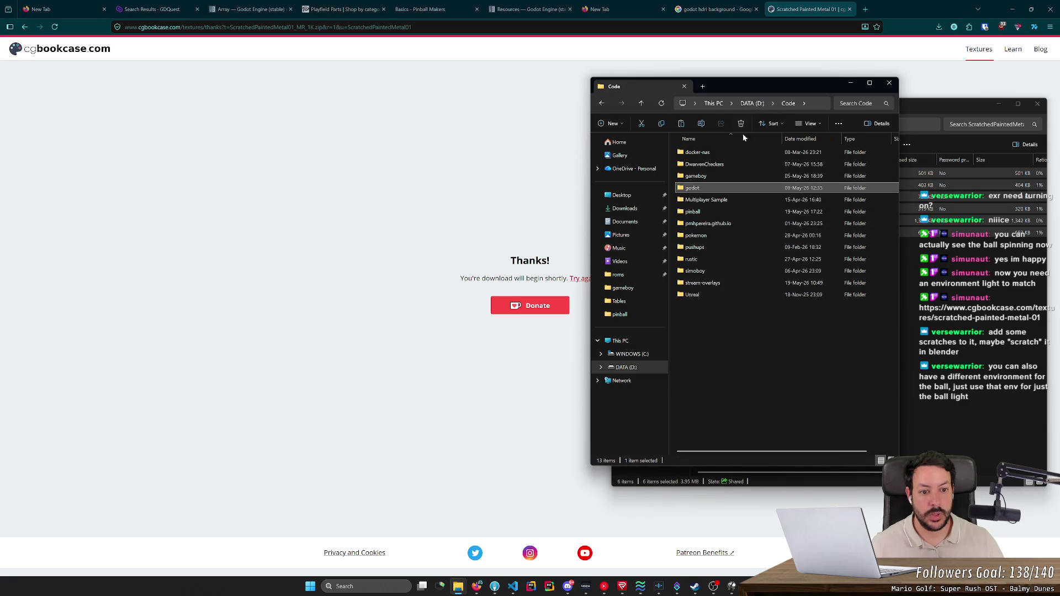
pyautogui.doubleClick(706, 213)
pyautogui.doubleClick(707, 213)
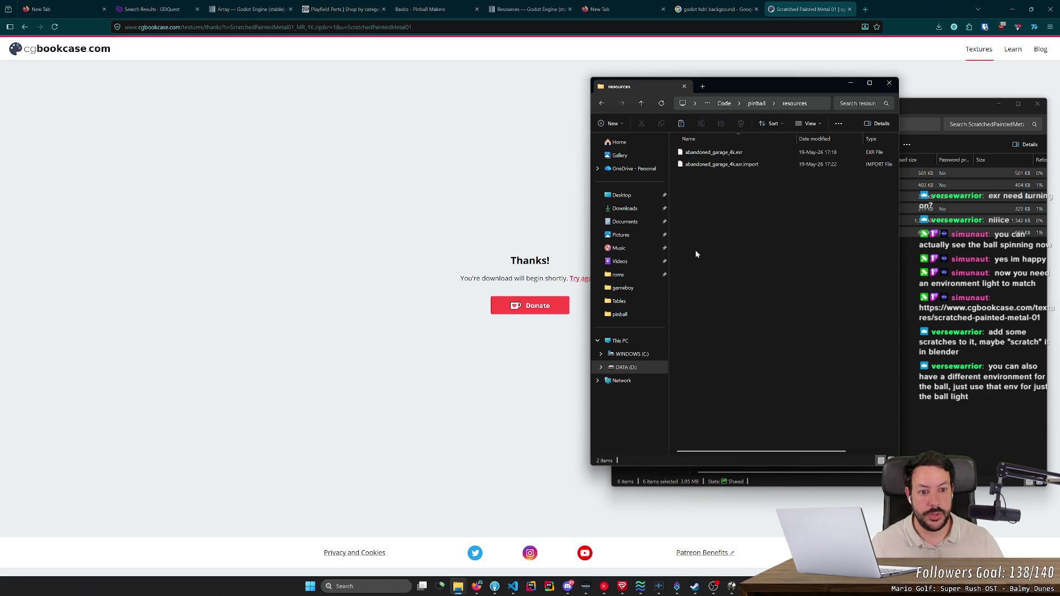
# - Create a new folder named pbr inside resources and open it
pyautogui.rightClick(696, 299)
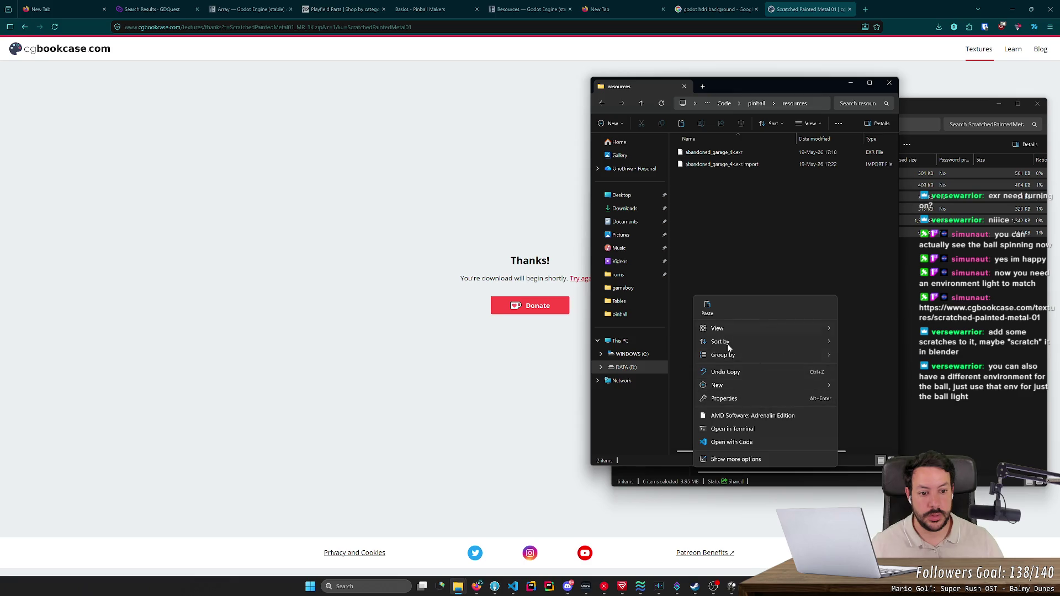
pyautogui.moveTo(769, 333)
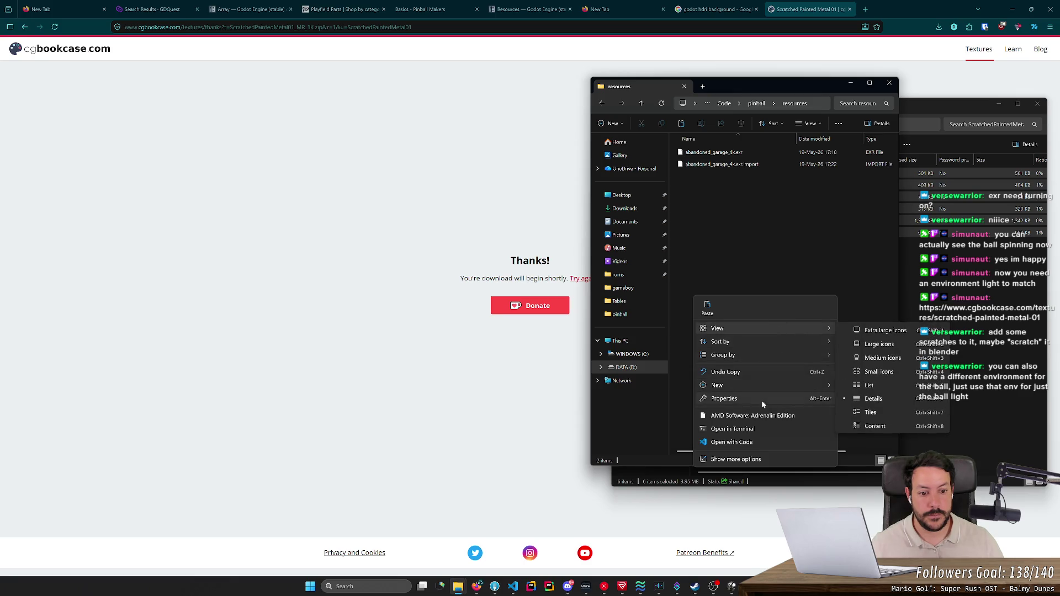
pyautogui.moveTo(777, 385)
pyautogui.click(874, 386)
pyautogui.write('texture')
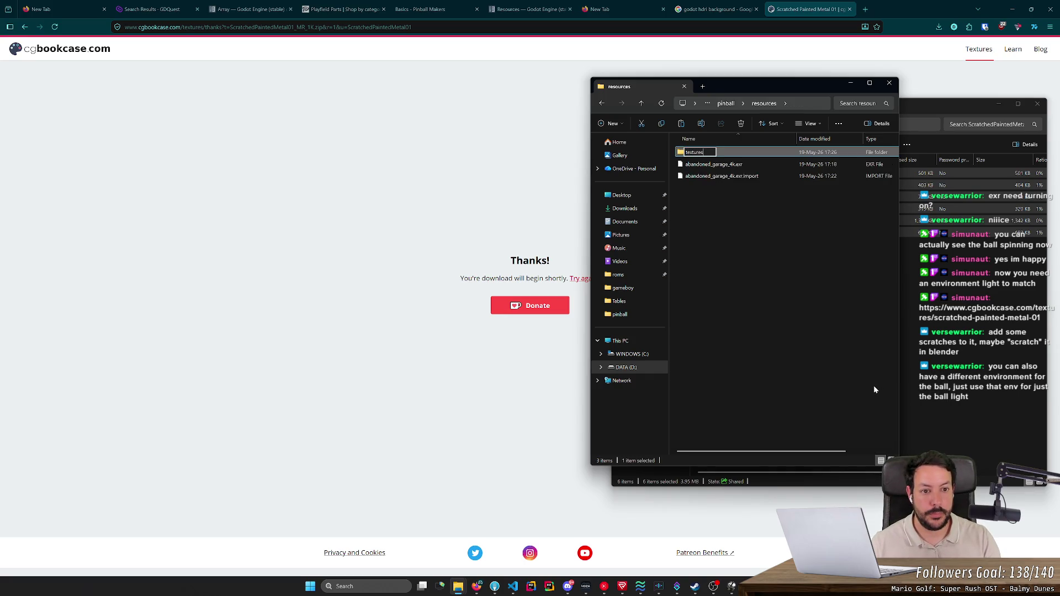
pyautogui.hotkey('ctrl', 'a')
pyautogui.write('p')
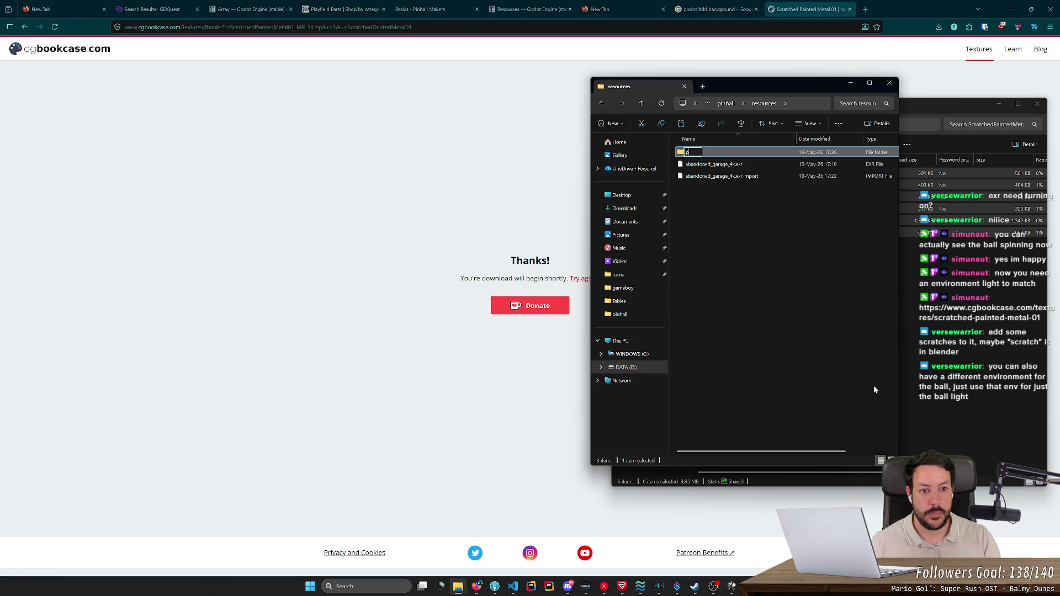
pyautogui.press('Return')
pyautogui.press('Return')
# - Create a ball folder inside pbr and paste the six texture maps into it
pyautogui.rightClick(810, 303)
pyautogui.moveTo(839, 373)
pyautogui.click(945, 380)
pyautogui.write('ball')
pyautogui.press('Return')
pyautogui.press('Return')
pyautogui.hotkey('ctrl', 'v')
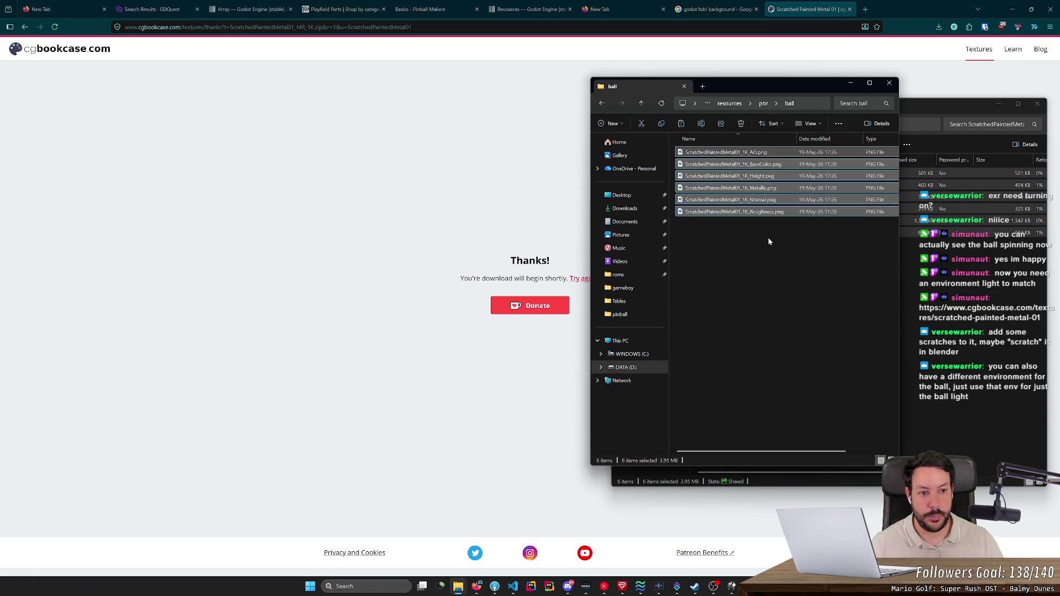
pyautogui.hotkey('alt', 'Tab')
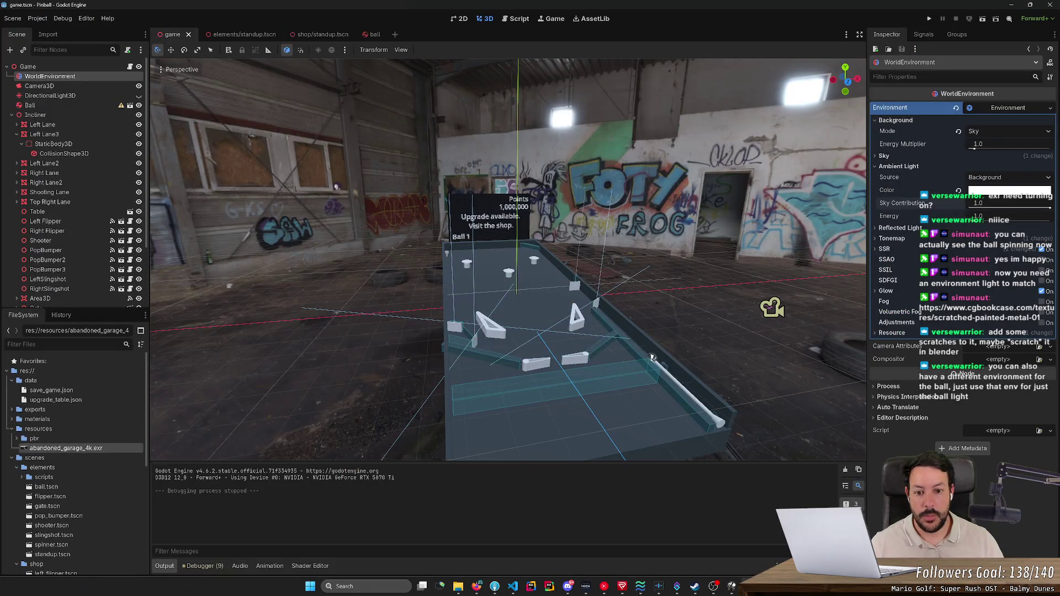
# - Fly toward the pinball table and open ball.tscn from the Ball node in a new tab
pyautogui.press('w')
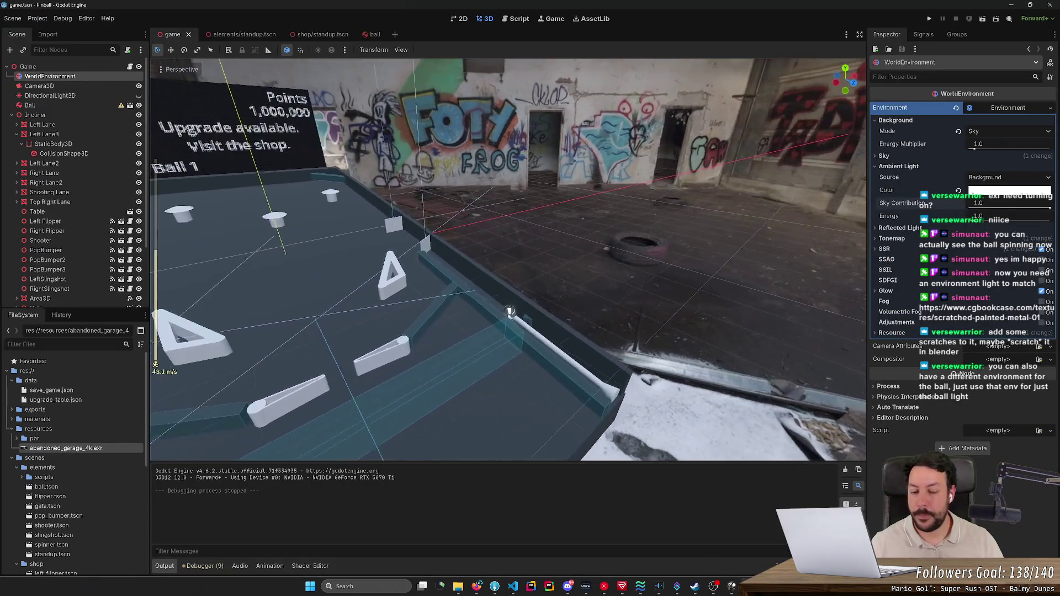
pyautogui.click(522, 301)
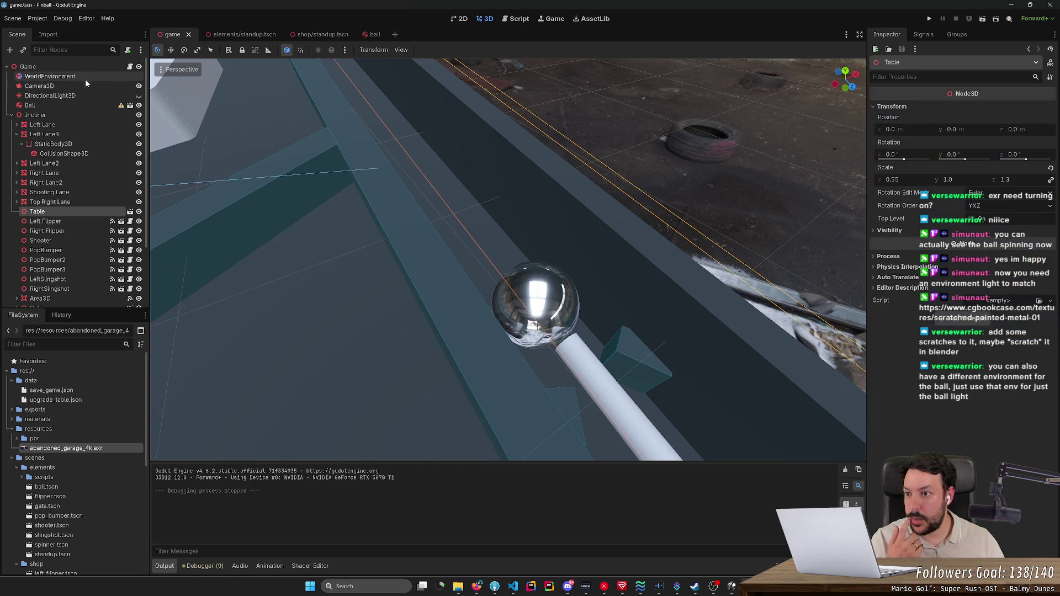
pyautogui.click(131, 106)
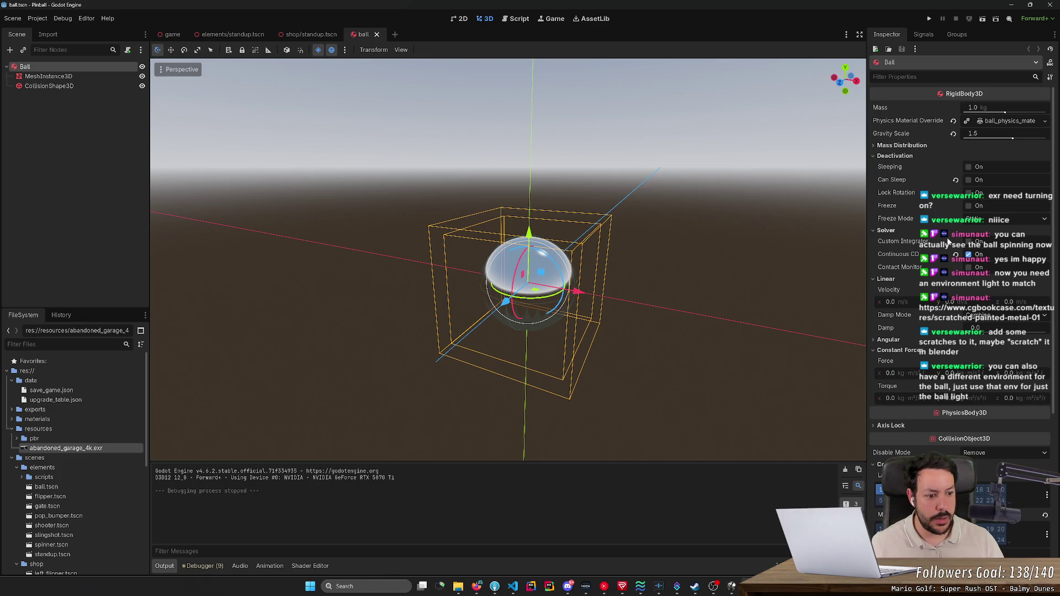
# - Load ScratchedPaintedMetal01_1K_AO.png as the MeshInstance3D override material's roughness texture, then frame the ball
pyautogui.click(114, 76)
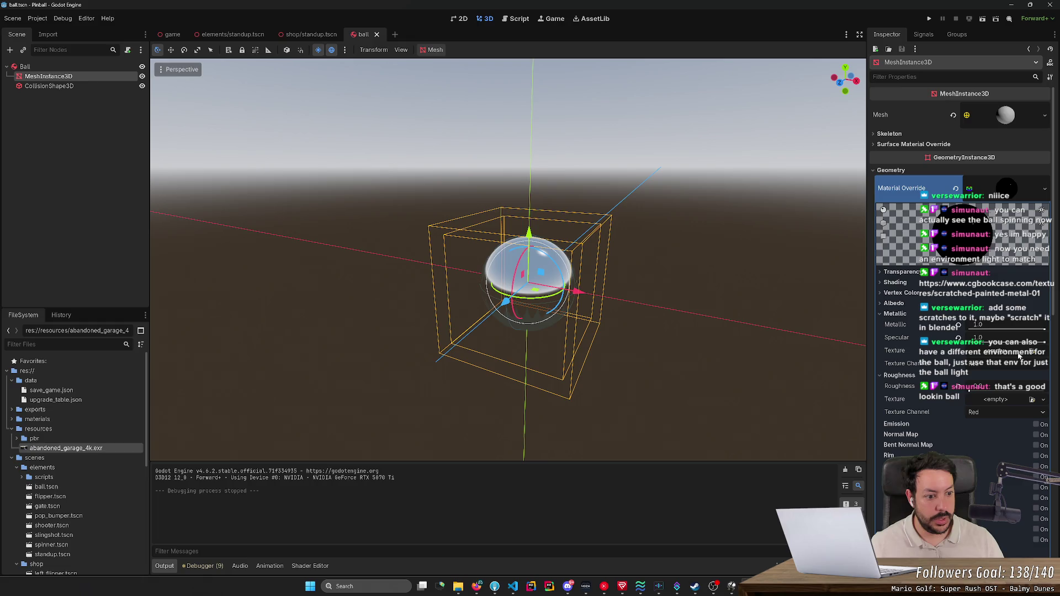
pyautogui.click(1032, 400)
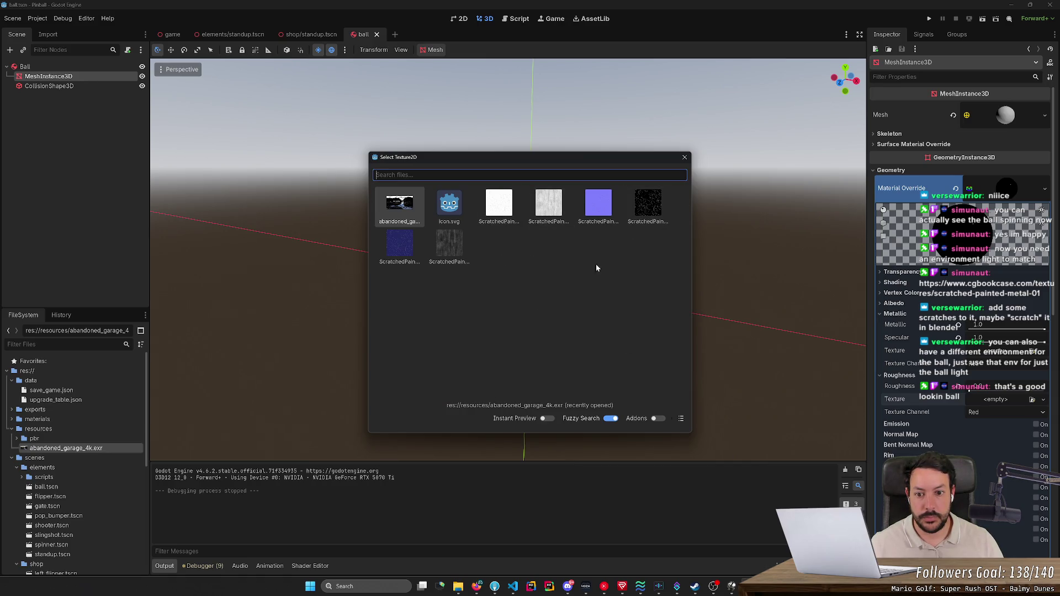
pyautogui.click(496, 201)
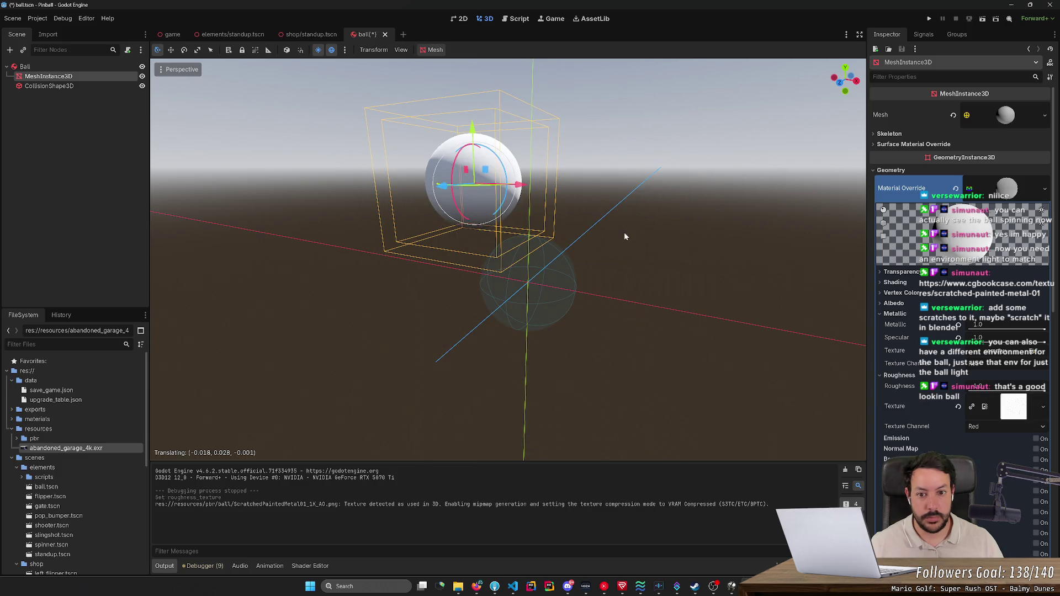
pyautogui.press('w')
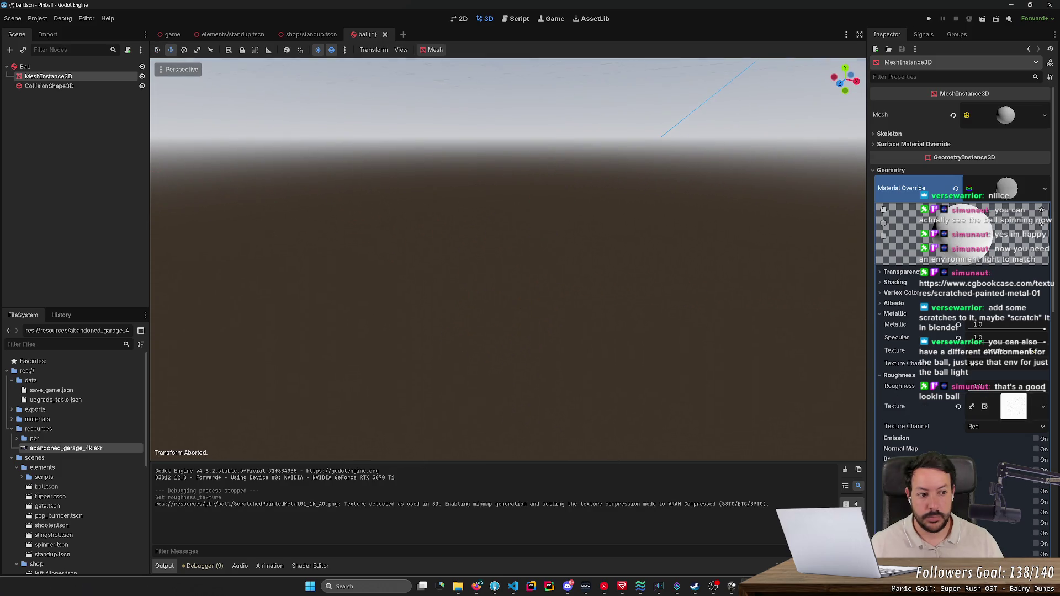
pyautogui.scroll(3, 508, 259)
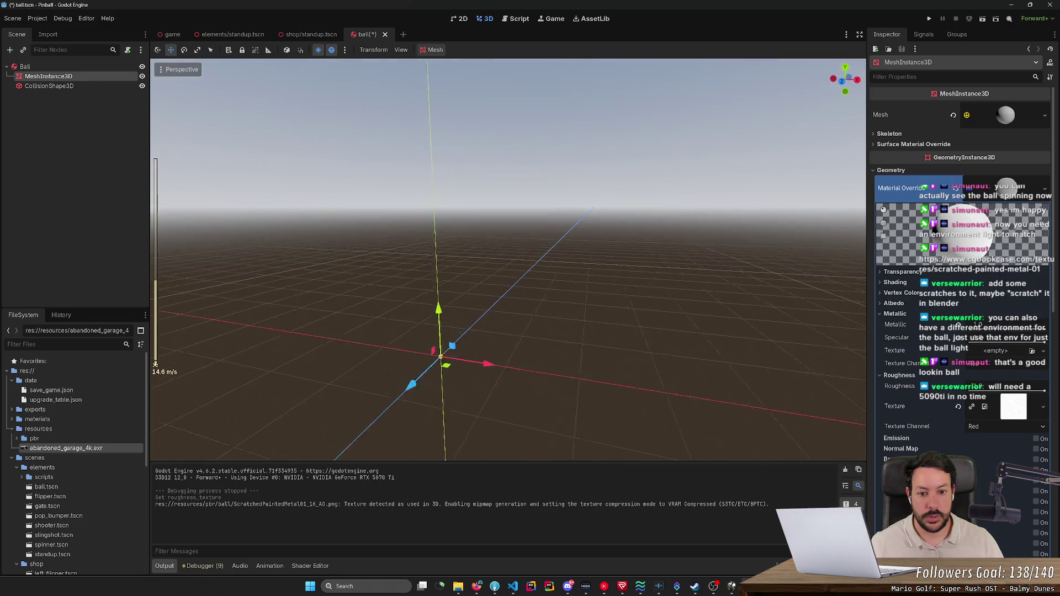
pyautogui.press('f')
pyautogui.scroll(-5, 508, 260)
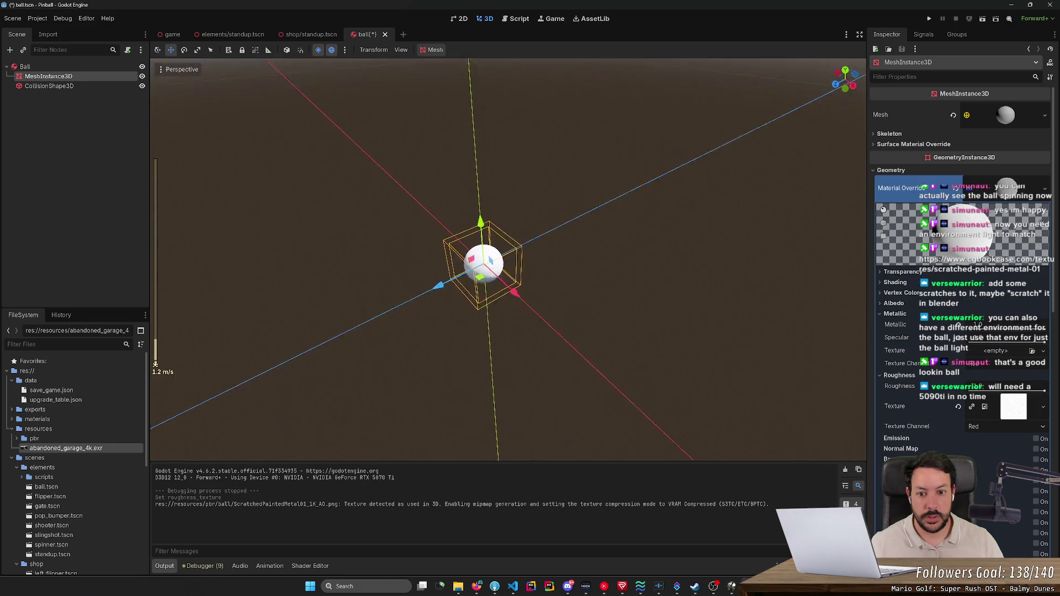
pyautogui.scroll(-5, 508, 259)
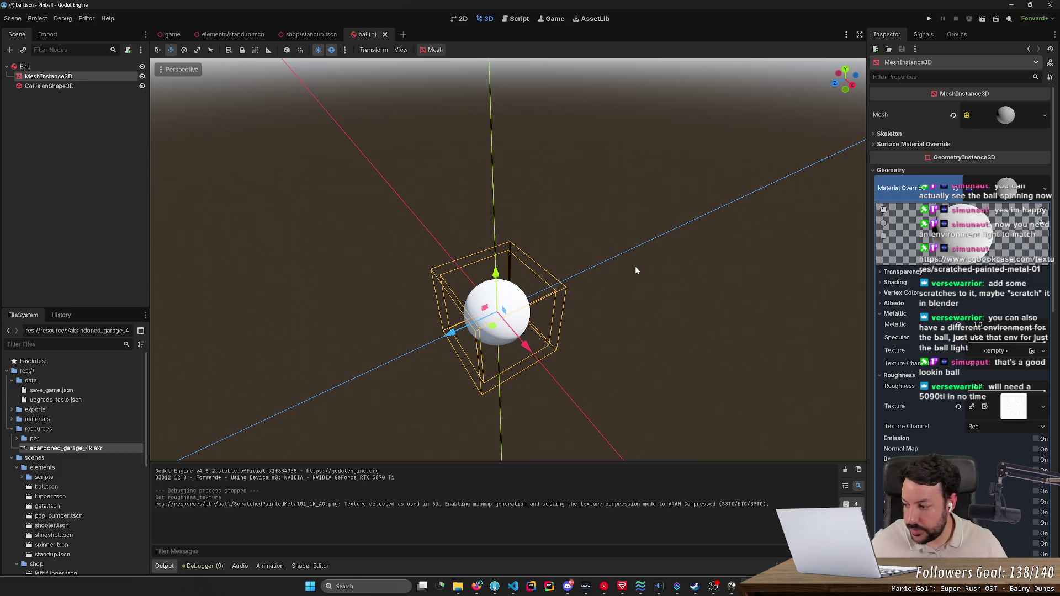
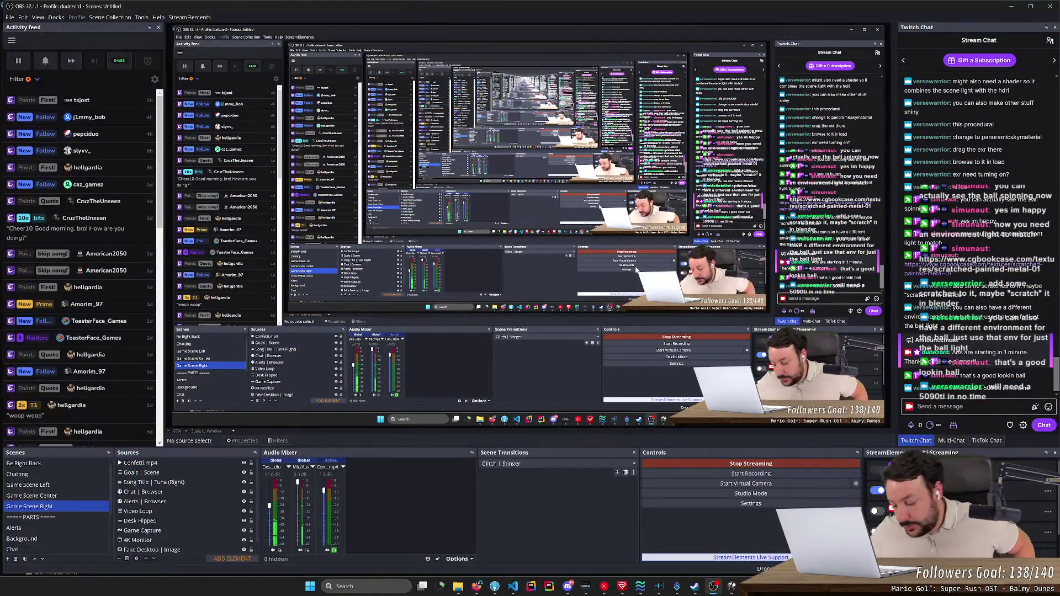
# - Lower the ball material's roughness in the Inspector for a glossier finish
pyautogui.click(1012, 6)
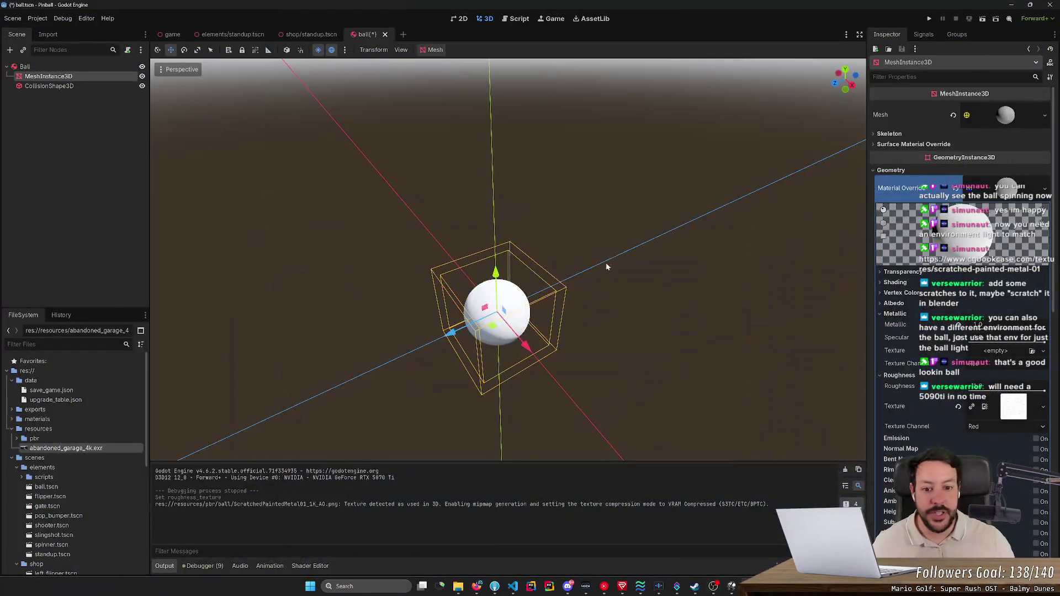
pyautogui.moveTo(985, 390); pyautogui.dragTo(971, 390)
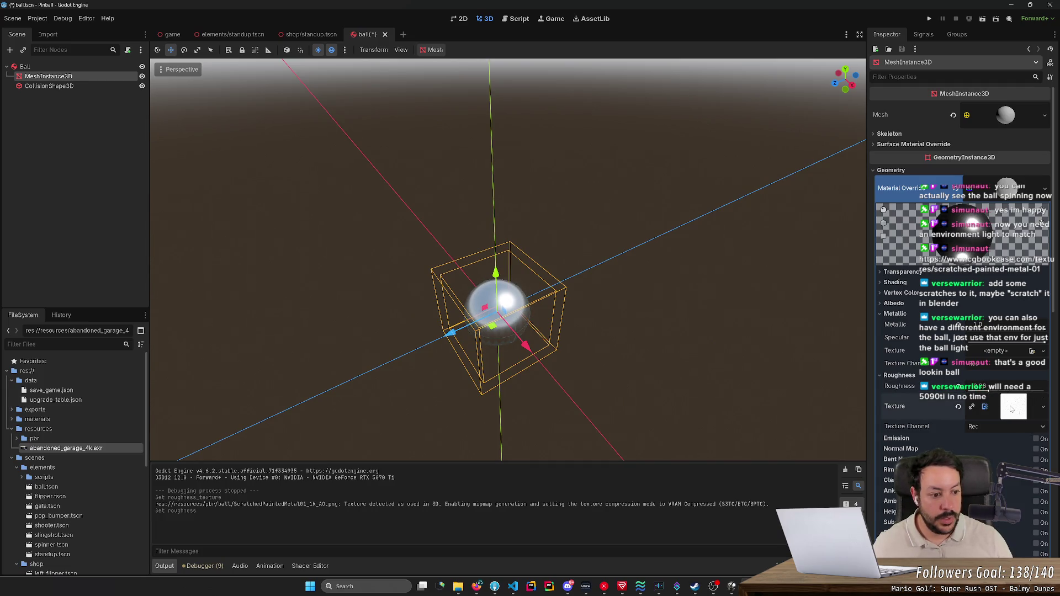
pyautogui.moveTo(1004, 410)
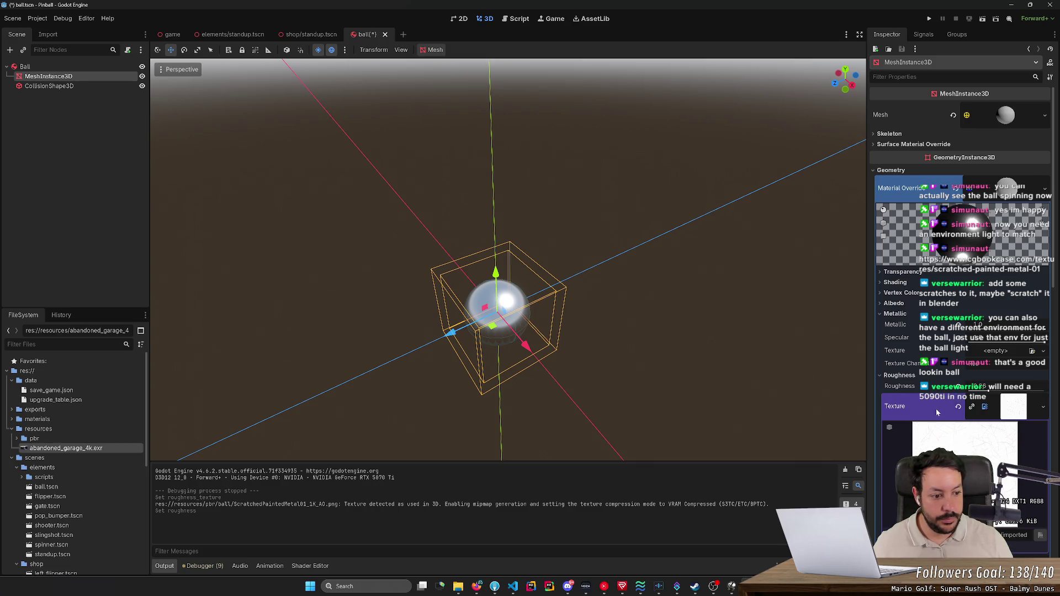
pyautogui.scroll(-3, 936, 412)
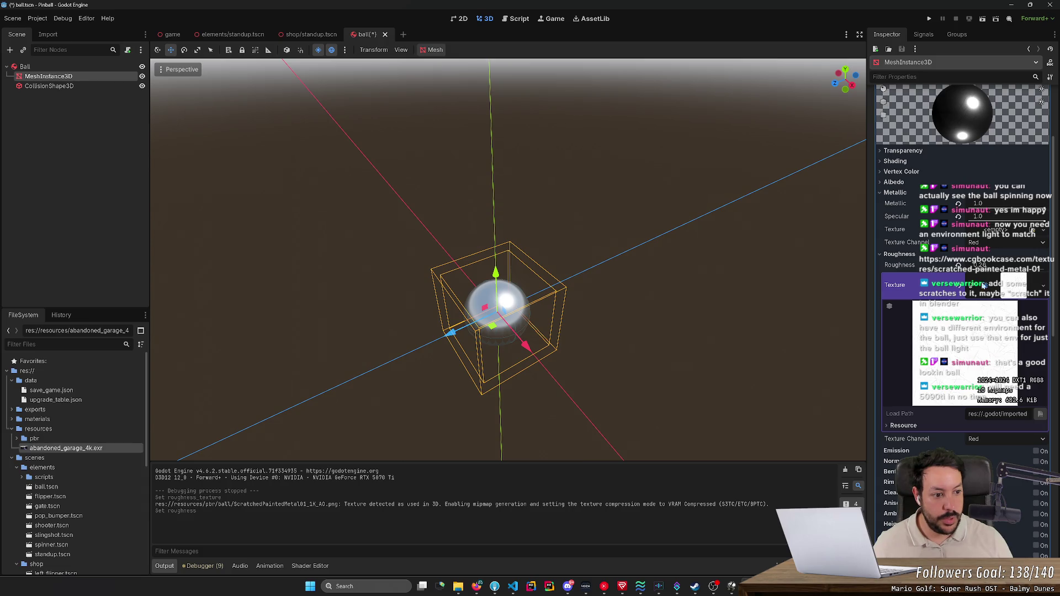
pyautogui.moveTo(987, 270); pyautogui.dragTo(993, 279)
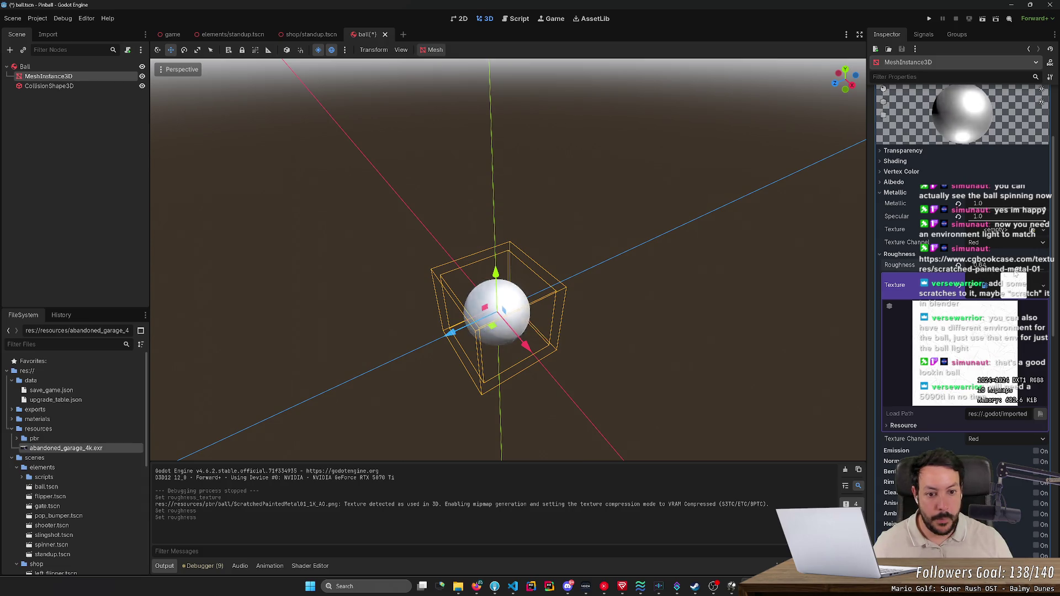
pyautogui.moveTo(993, 279)
pyautogui.mouseDown()
pyautogui.moveTo(980, 280)
pyautogui.moveTo(1025, 270)
pyautogui.moveTo(1011, 271)
pyautogui.mouseUp()
# - Collapse the roughness texture preview and switch its texture channel from Gray to Alpha
pyautogui.click(985, 285)
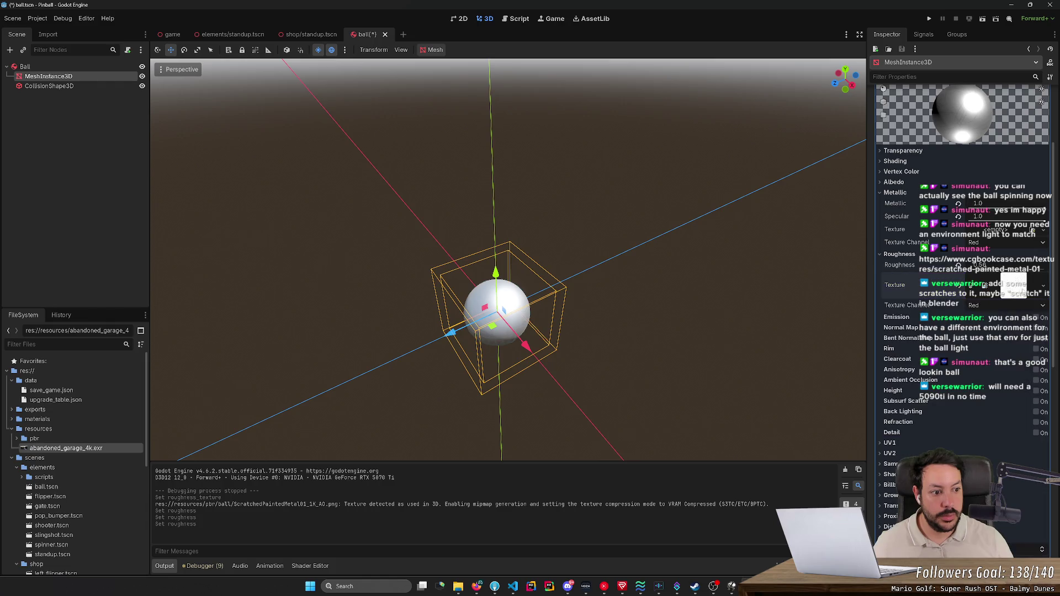
pyautogui.click(1003, 305)
pyautogui.click(988, 359)
pyautogui.click(1005, 305)
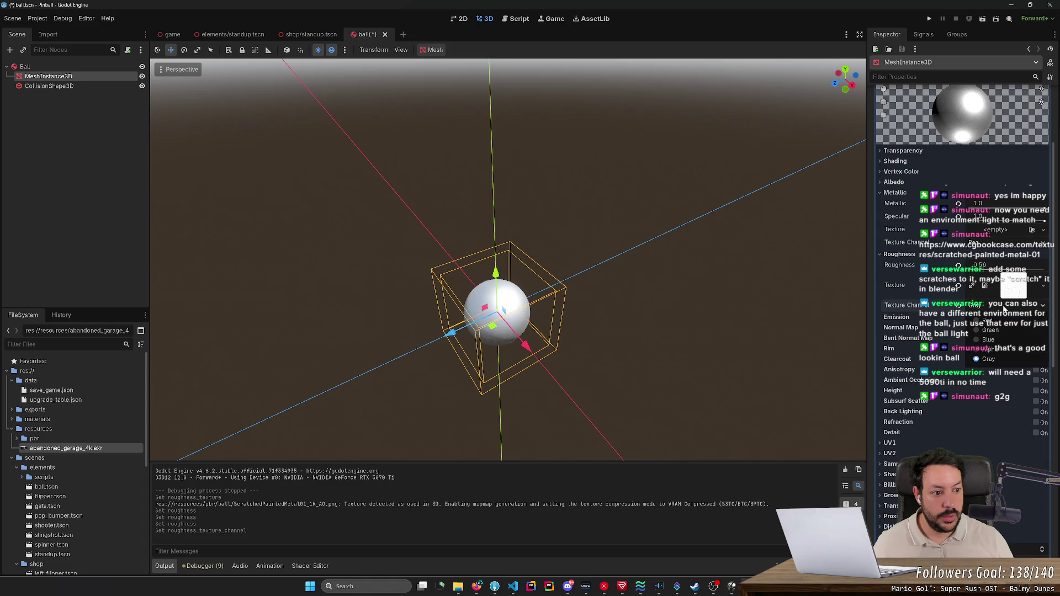
pyautogui.click(988, 349)
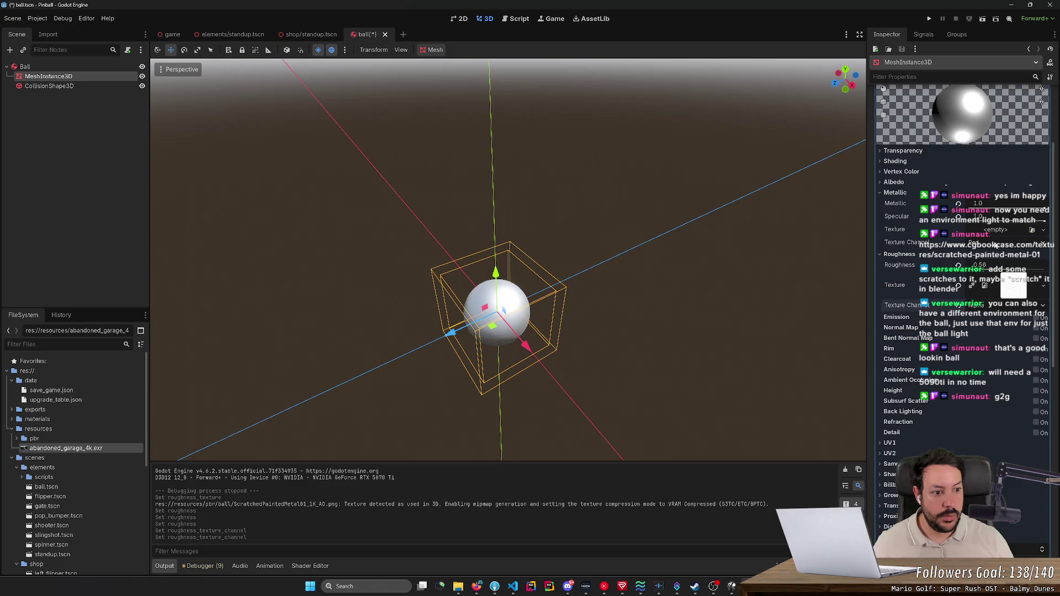
pyautogui.click(1029, 231)
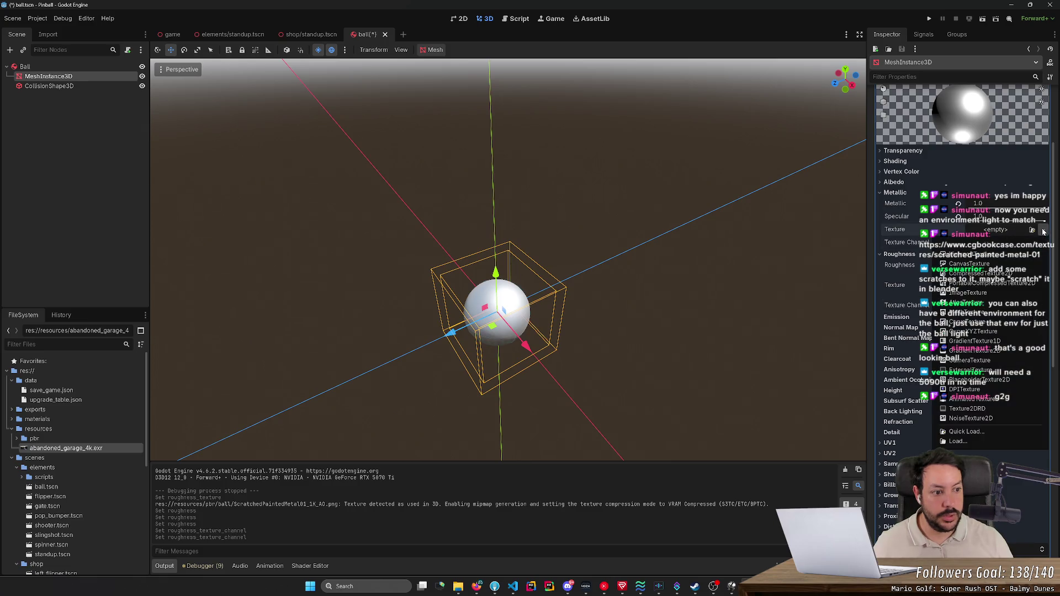
# - Quick-load ScratchedPaintedMetal01_1K_Metallic.png into the Metallic Texture slot
pyautogui.click(975, 432)
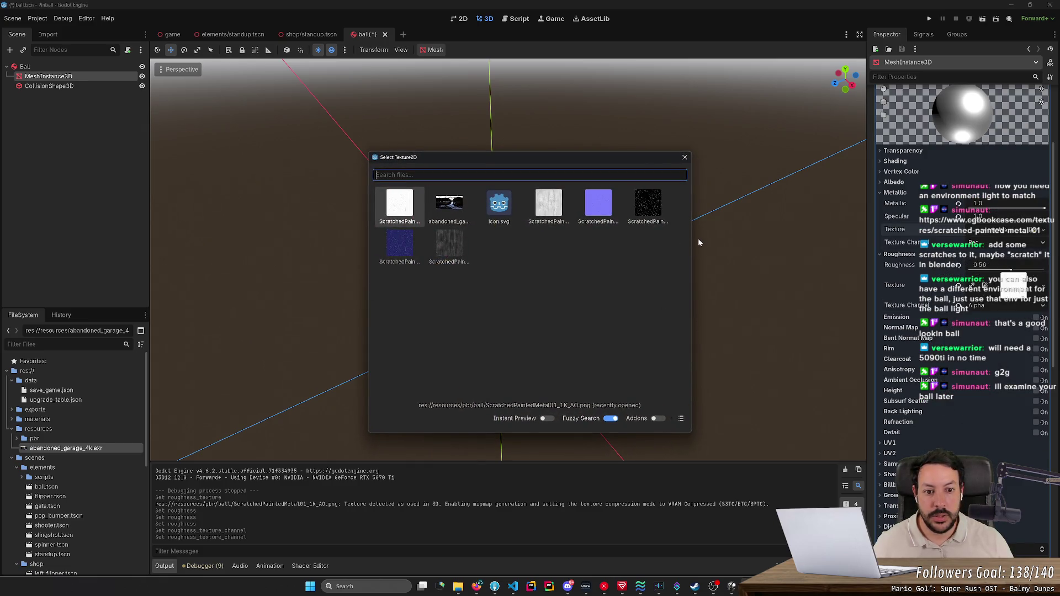
pyautogui.moveTo(692, 239); pyautogui.dragTo(937, 240)
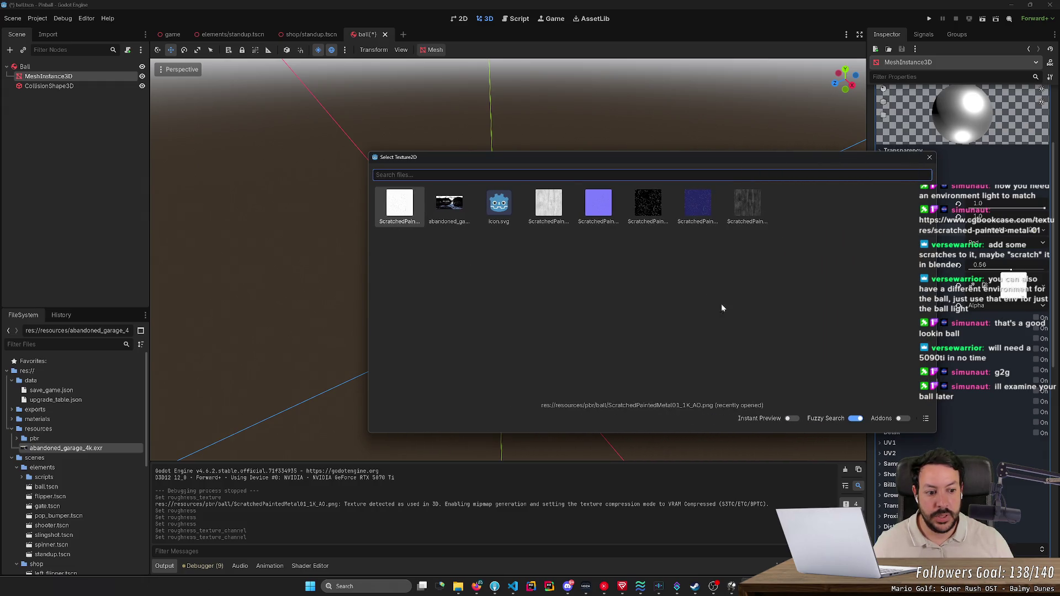
pyautogui.click(926, 419)
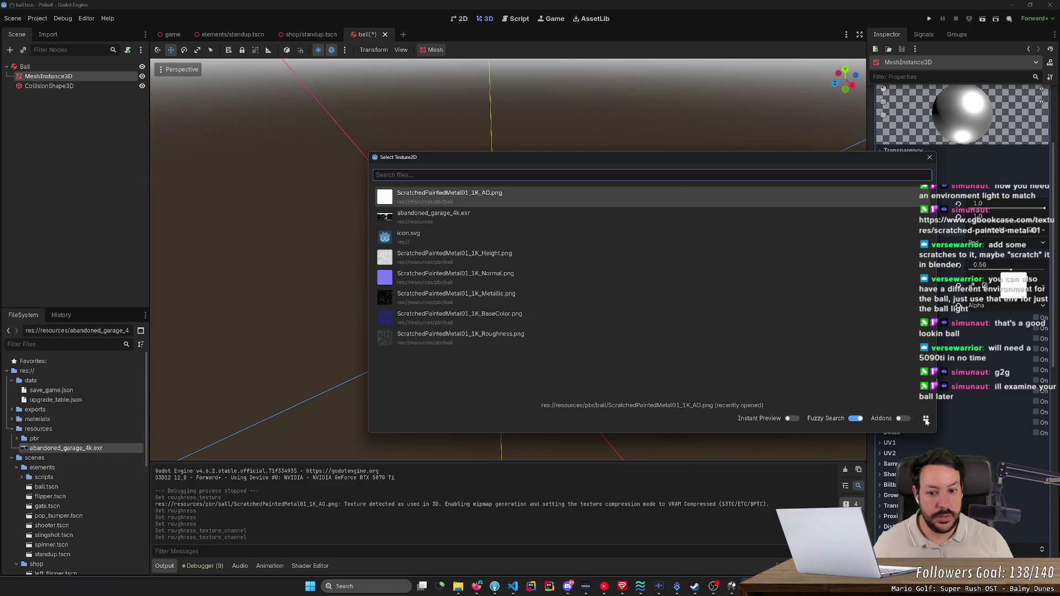
pyautogui.doubleClick(536, 301)
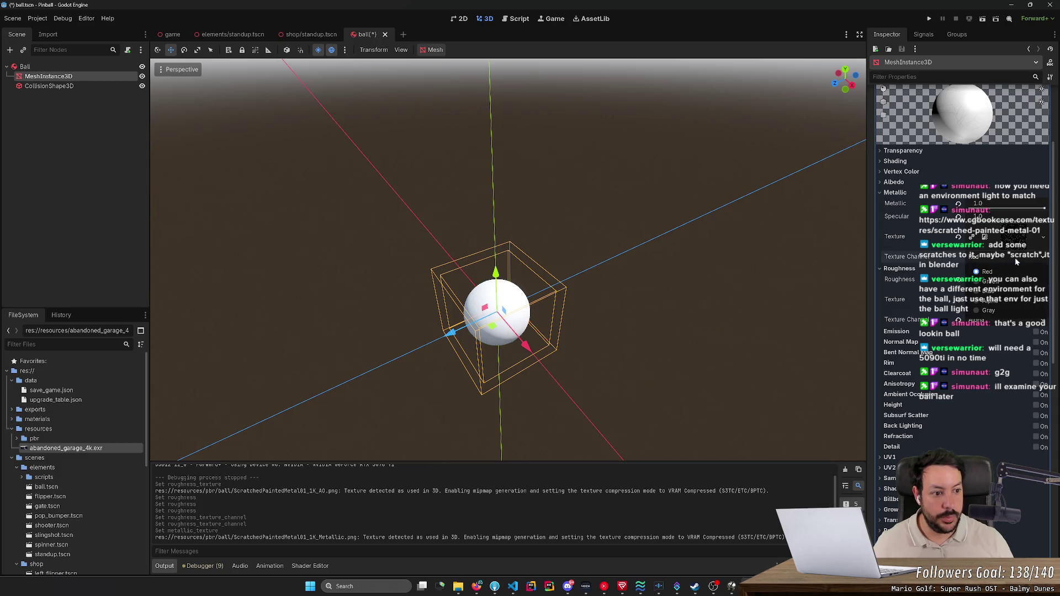
# - Quick-load ScratchedPaintedMetal01_1K_Roughness.png into the Roughness Texture slot
pyautogui.click(1025, 308)
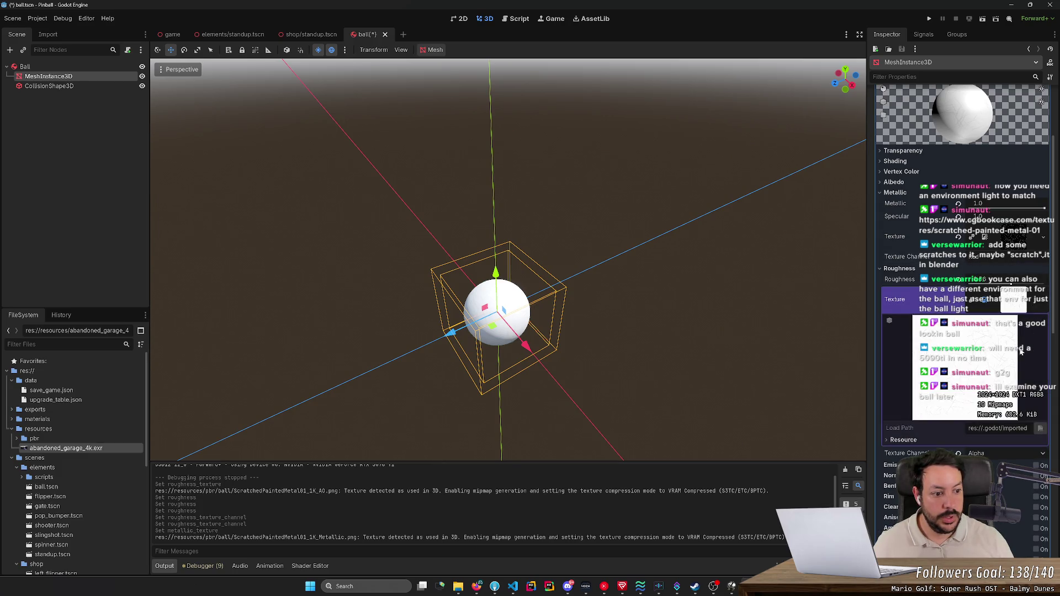
pyautogui.click(1009, 299)
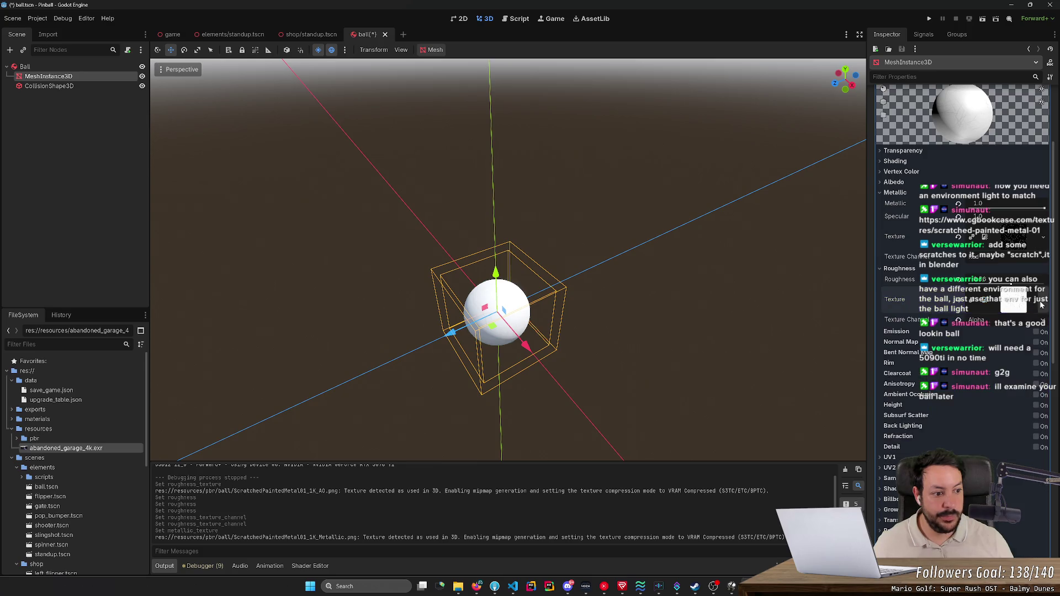
pyautogui.click(1044, 299)
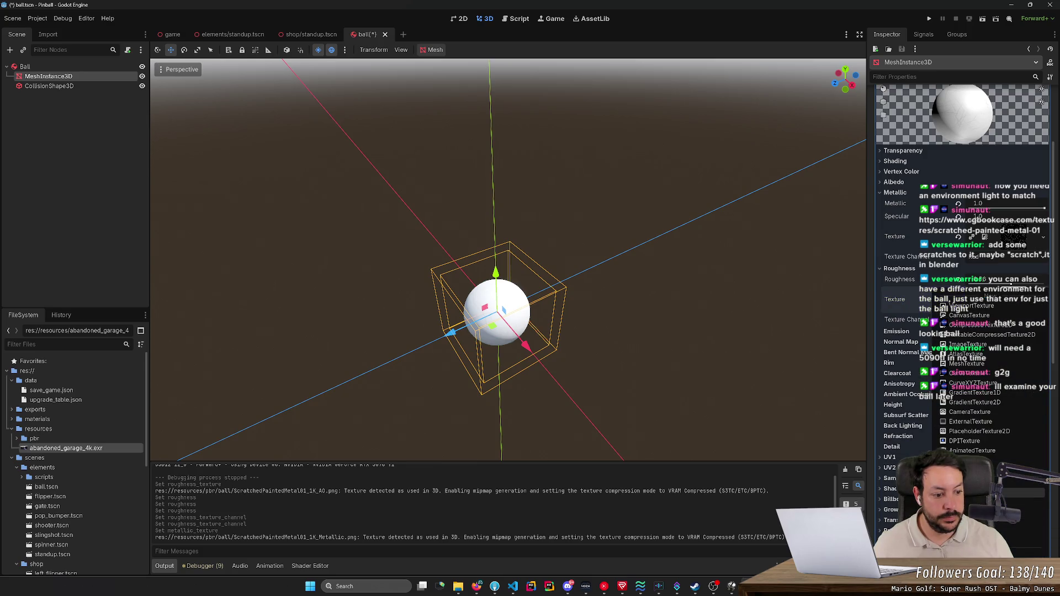
pyautogui.click(967, 479)
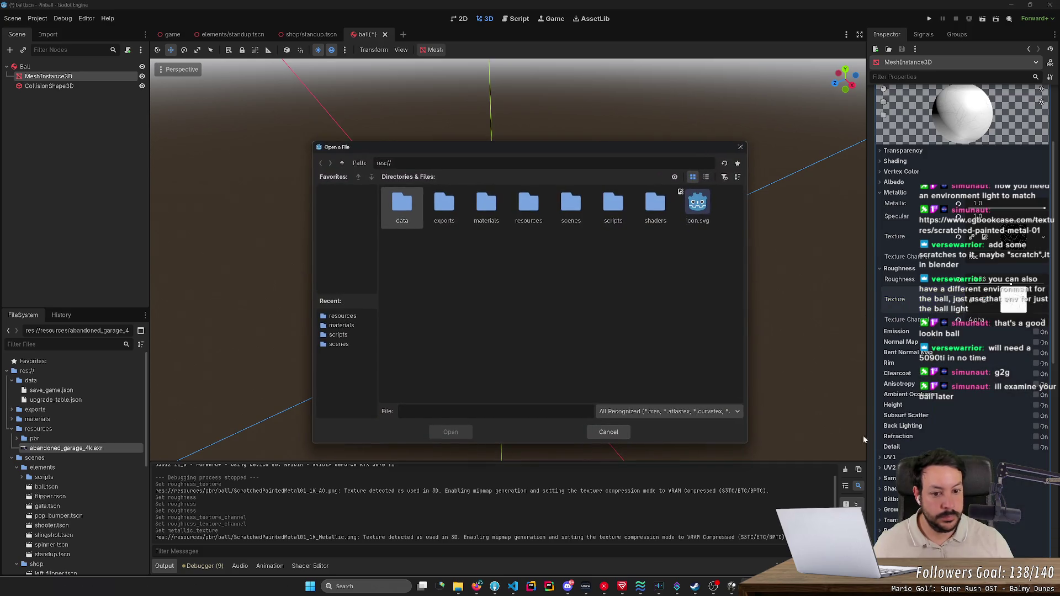
pyautogui.doubleClick(486, 204)
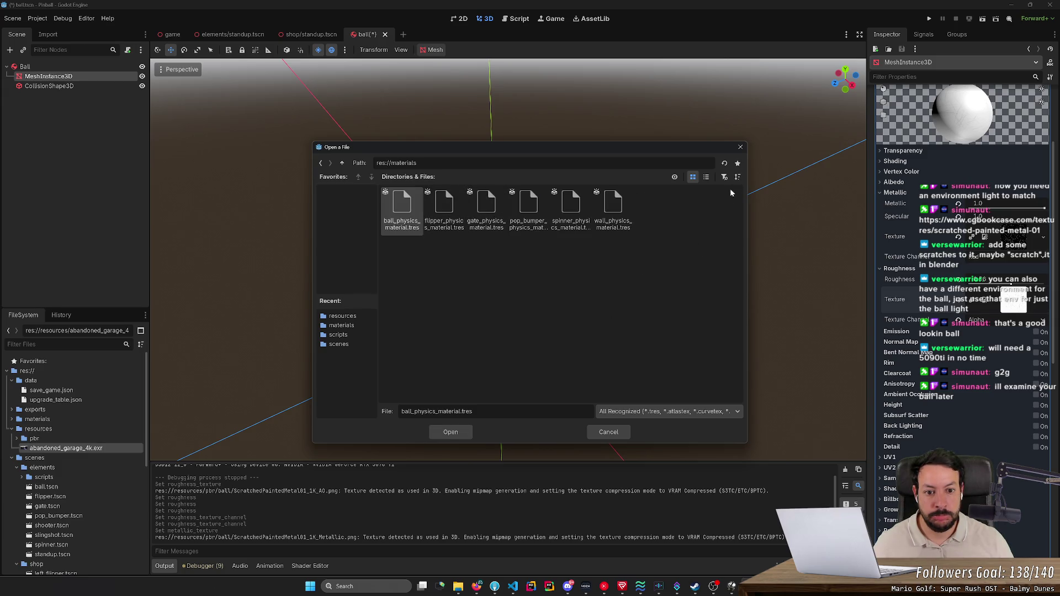
pyautogui.click(741, 147)
pyautogui.click(1014, 302)
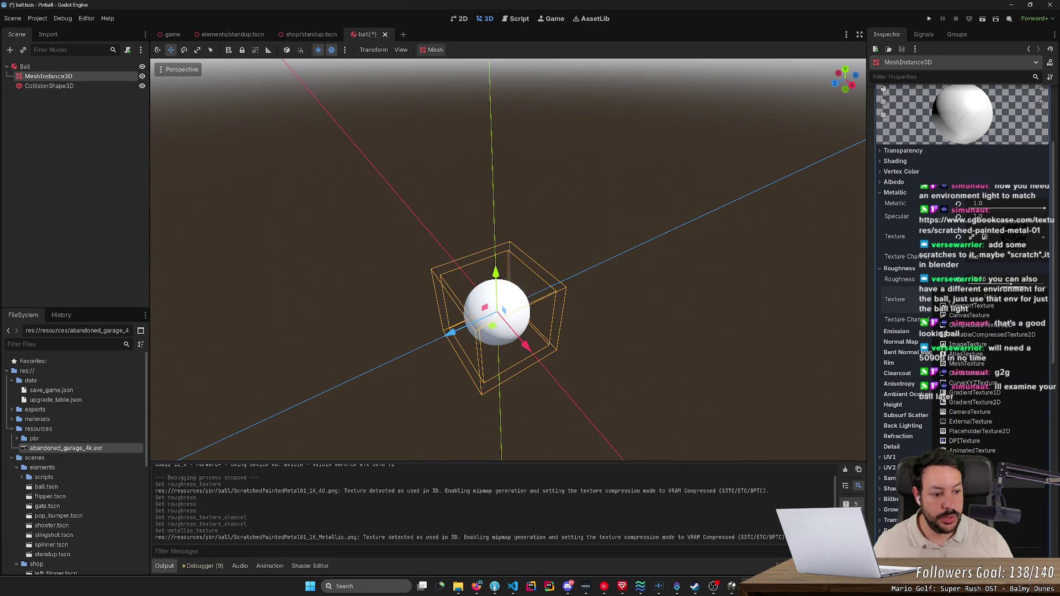
pyautogui.click(967, 461)
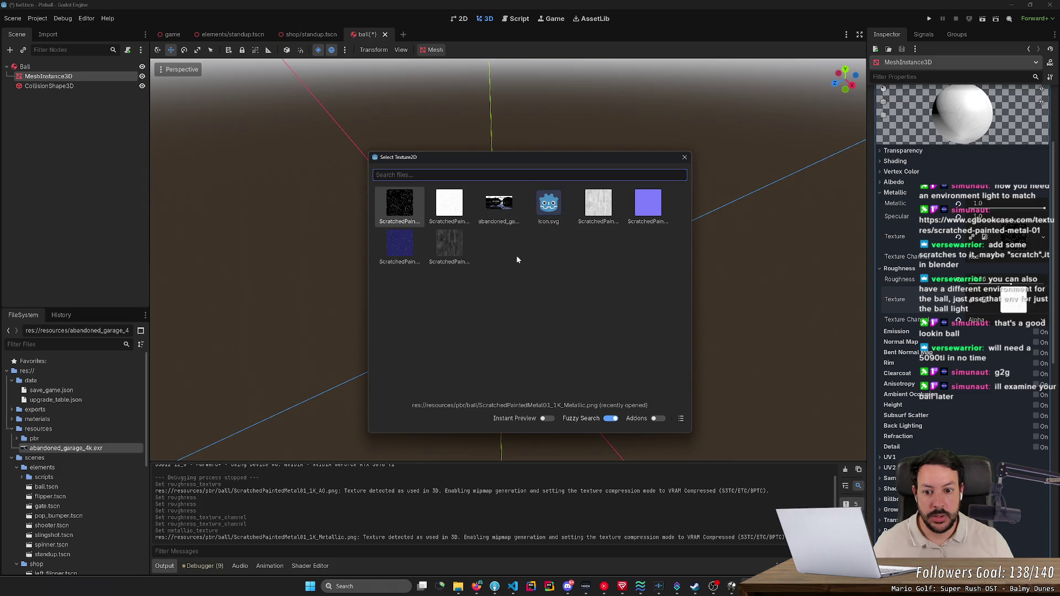
pyautogui.moveTo(690, 255)
pyautogui.mouseDown()
pyautogui.moveTo(710, 246)
pyautogui.moveTo(869, 248)
pyautogui.moveTo(828, 254)
pyautogui.mouseUp()
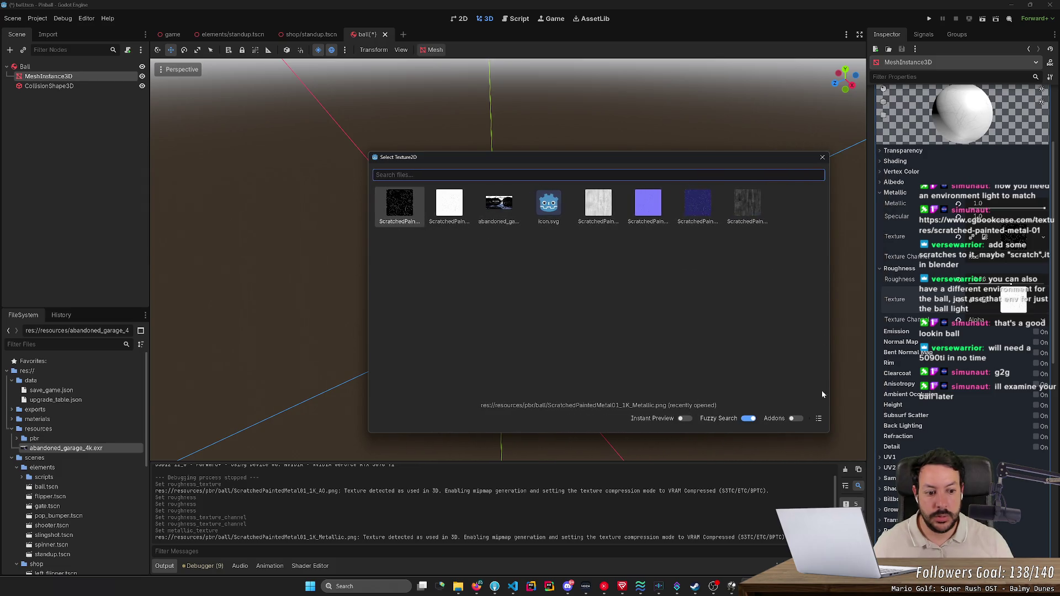
pyautogui.click(819, 419)
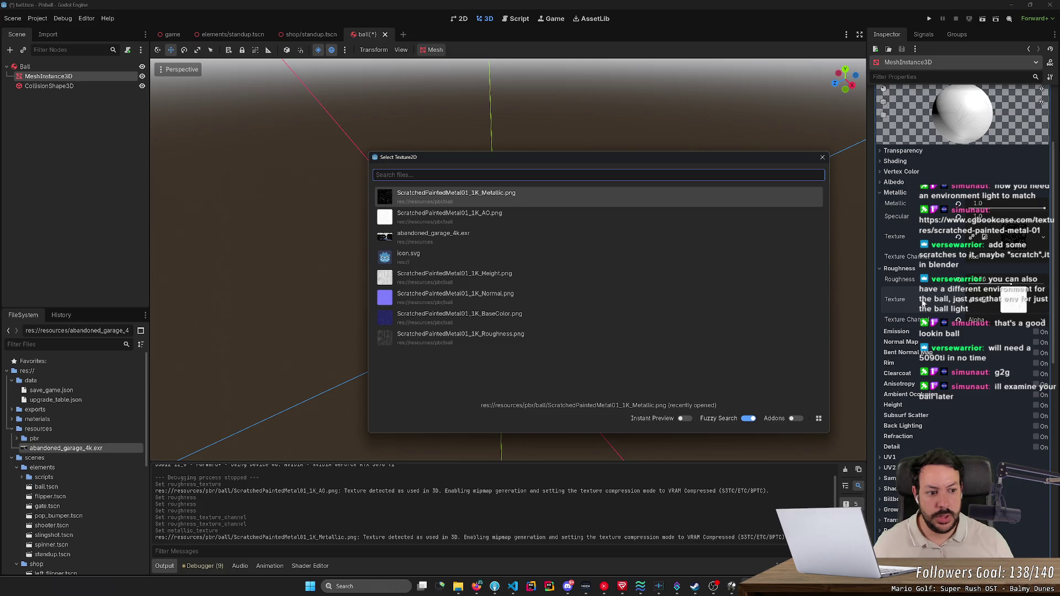
pyautogui.click(516, 337)
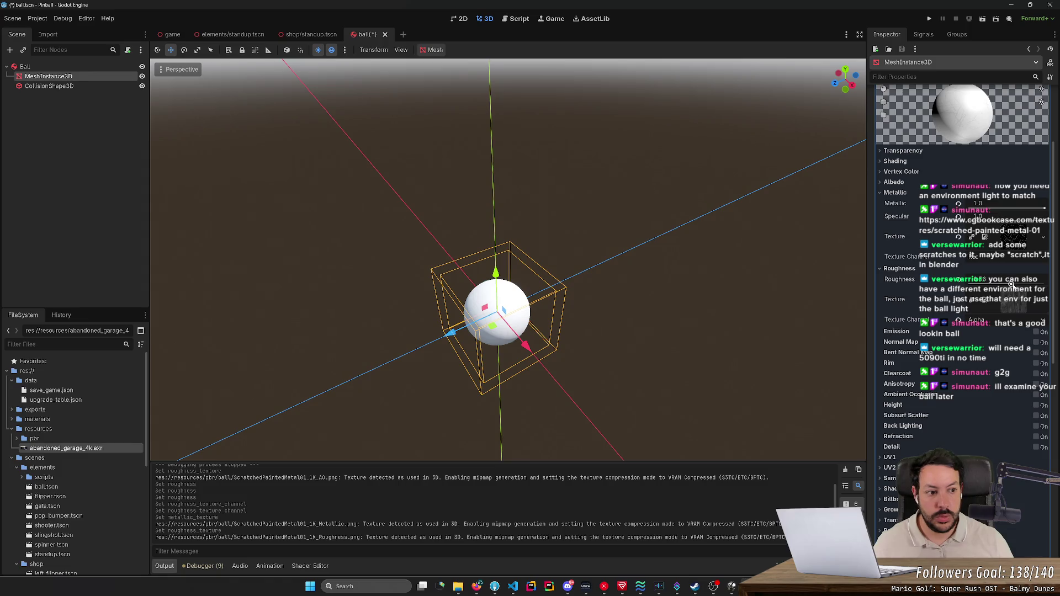
# - Lower specular to about 0.28, fine-tune roughness, and save the ball scene
pyautogui.moveTo(1045, 224)
pyautogui.mouseDown()
pyautogui.moveTo(988, 219)
pyautogui.moveTo(982, 206)
pyautogui.mouseUp()
pyautogui.moveTo(1012, 283)
pyautogui.mouseDown()
pyautogui.moveTo(1023, 282)
pyautogui.moveTo(970, 283)
pyautogui.mouseUp()
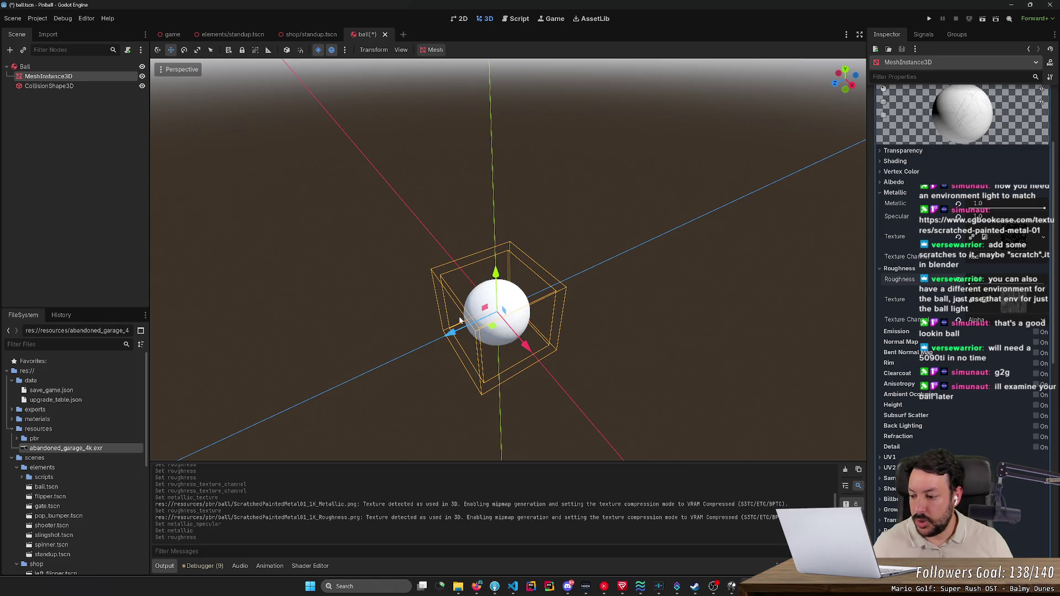
pyautogui.hotkey('ctrl', 's')
# - Run the game, launch the ball and flip it, then stop the test
pyautogui.scroll(-4, 618, 306)
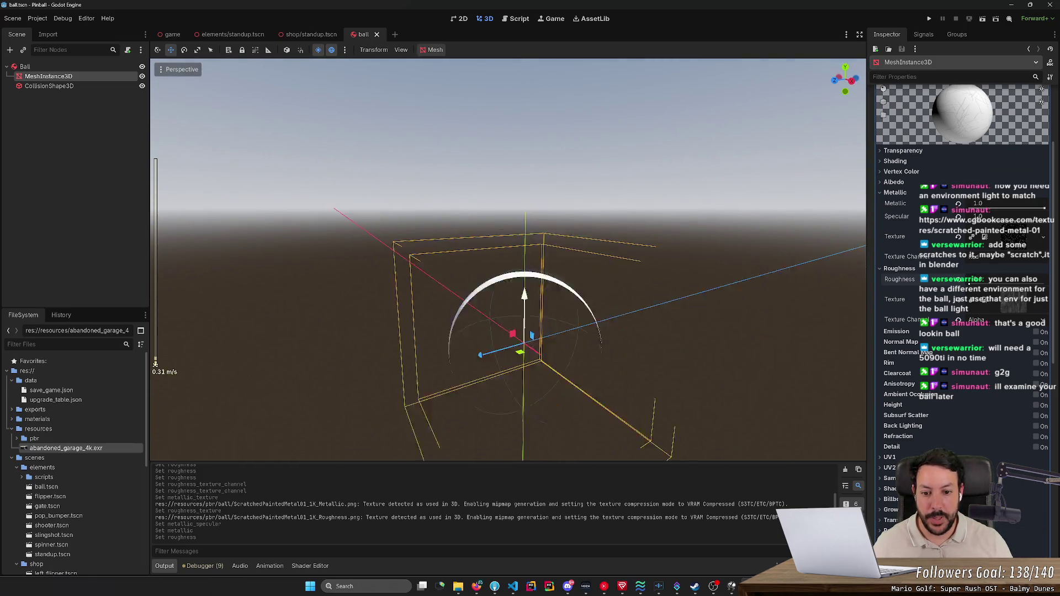
pyautogui.press('F5')
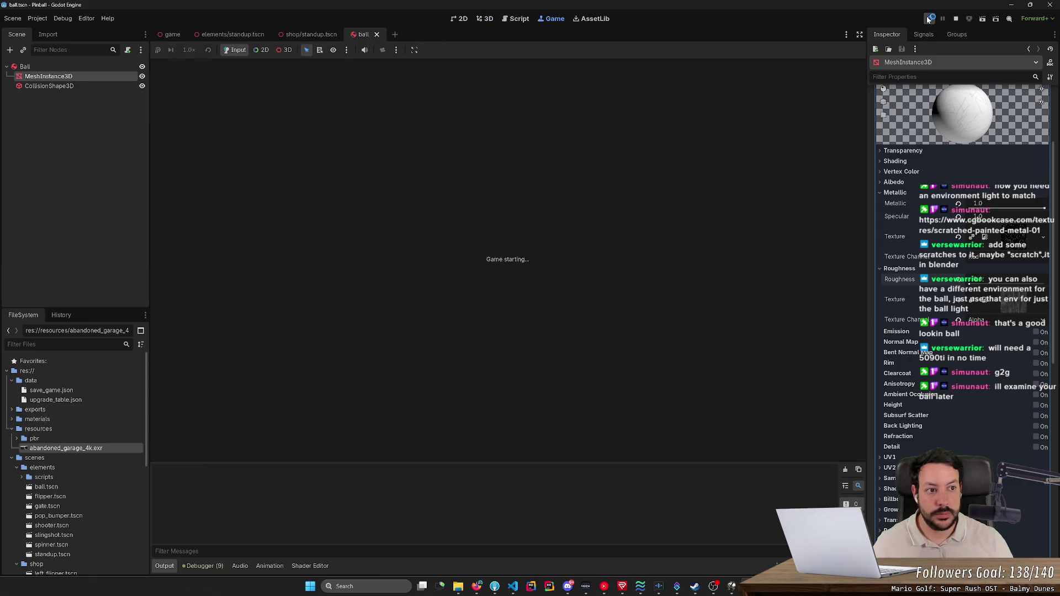
pyautogui.press('space')
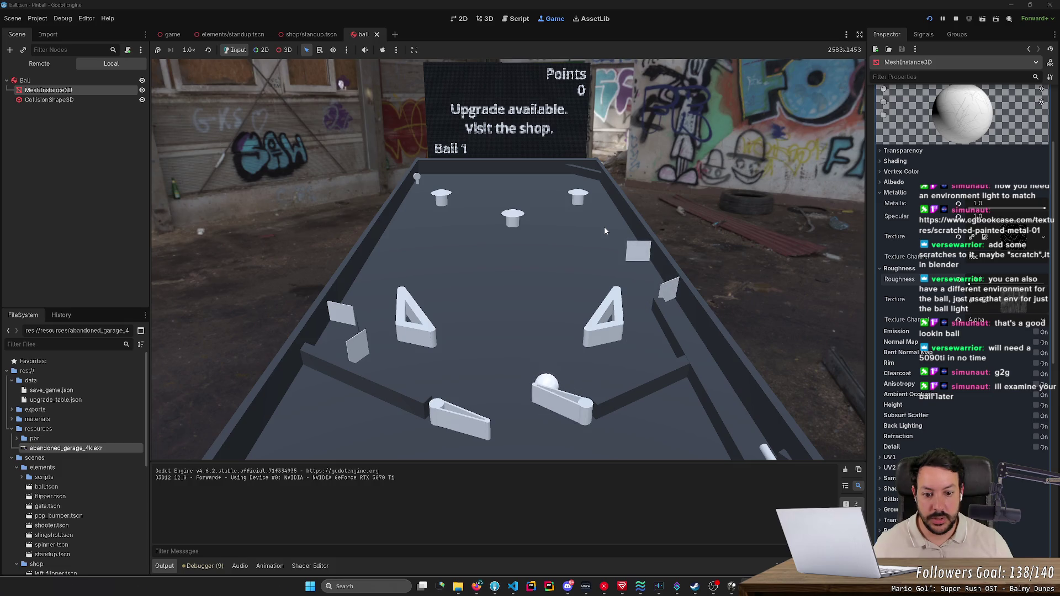
pyautogui.press('Left')
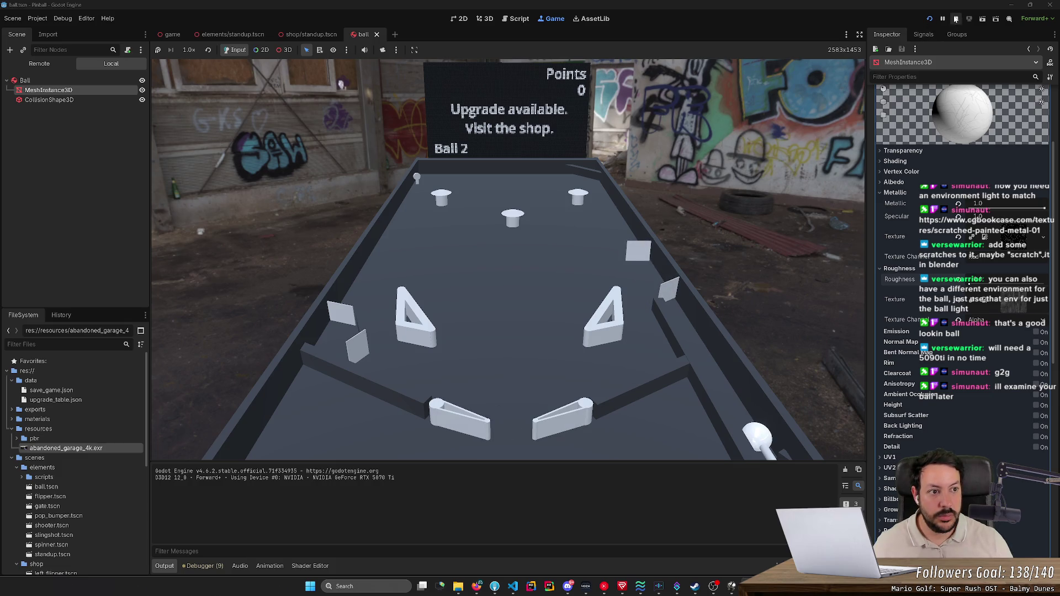
pyautogui.click(956, 18)
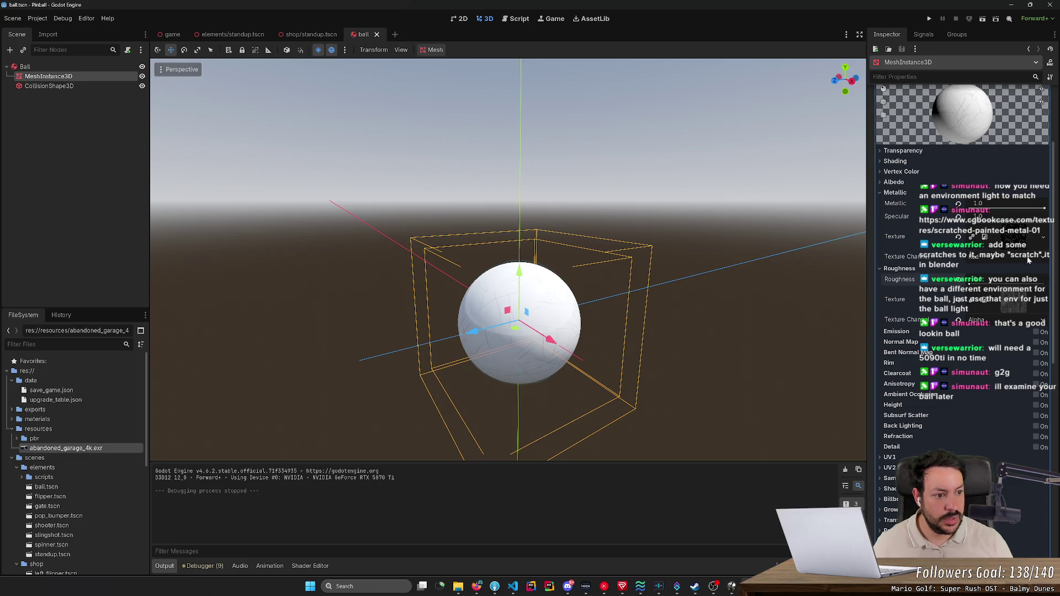
# - Clear the metallic texture, save, and set the ball's roughness to about 0.45
pyautogui.click(958, 237)
pyautogui.hotkey('ctrl', 's')
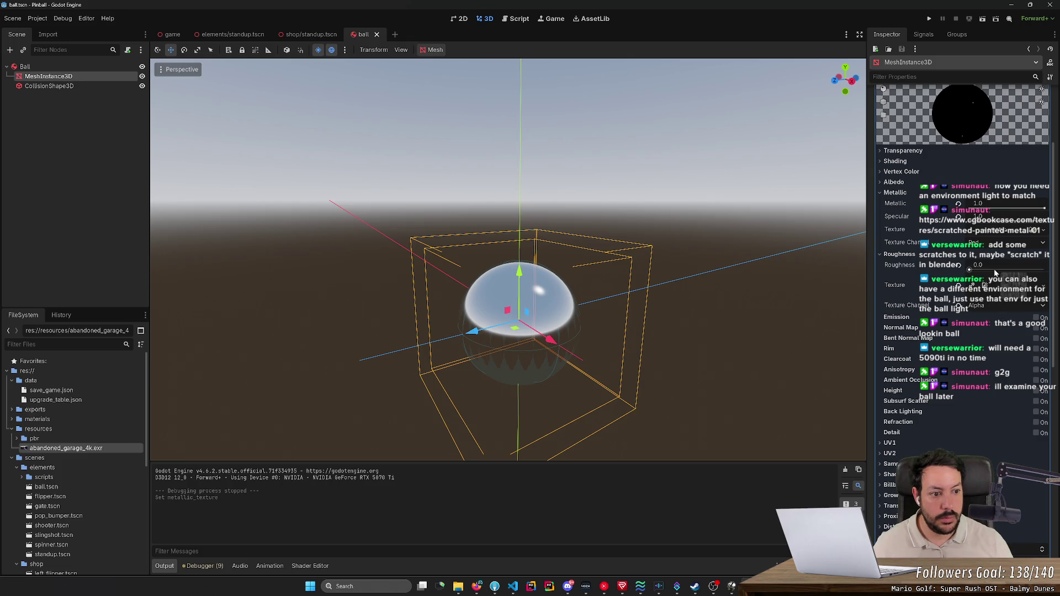
pyautogui.moveTo(995, 272)
pyautogui.mouseDown()
pyautogui.moveTo(1044, 273)
pyautogui.moveTo(977, 272)
pyautogui.moveTo(1002, 272)
pyautogui.mouseUp()
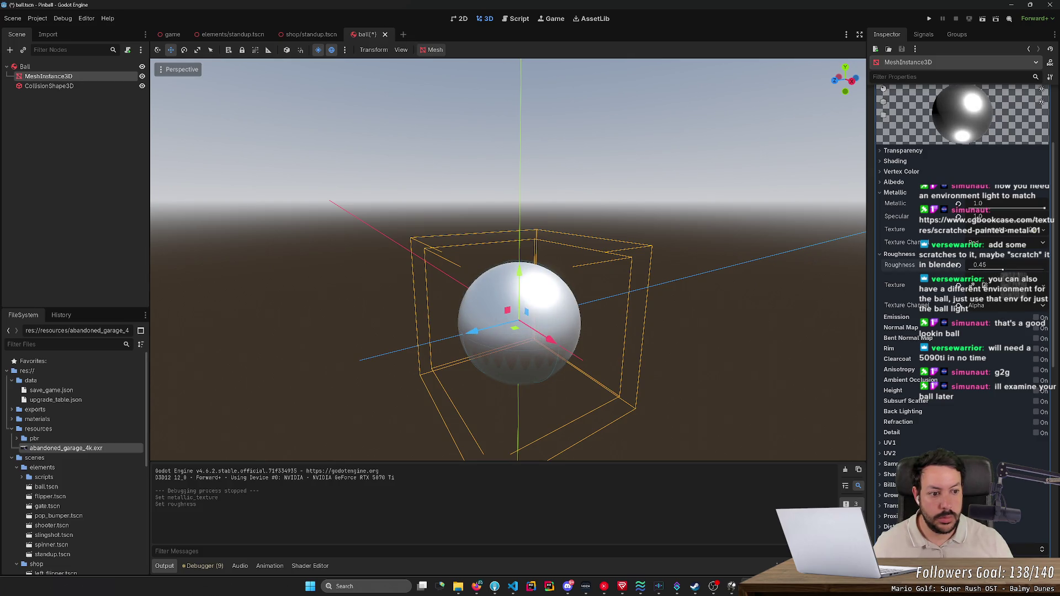
# - Apply ScratchedPaintedMetal01_1K_BaseColor.png as the albedo texture and save the scene
pyautogui.click(895, 183)
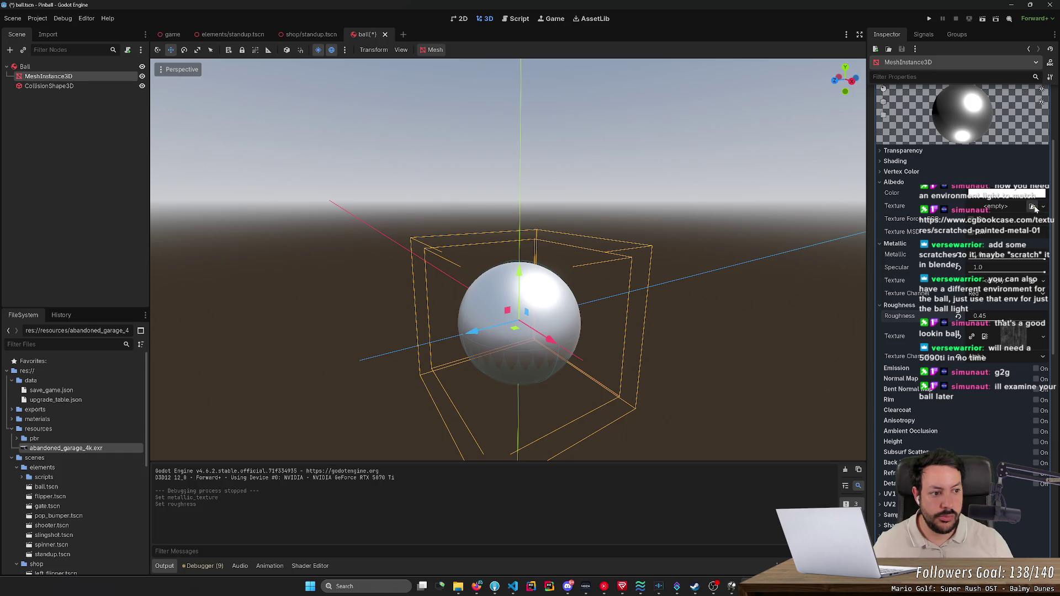
pyautogui.click(1033, 208)
pyautogui.moveTo(694, 263); pyautogui.dragTo(919, 268)
pyautogui.click(914, 419)
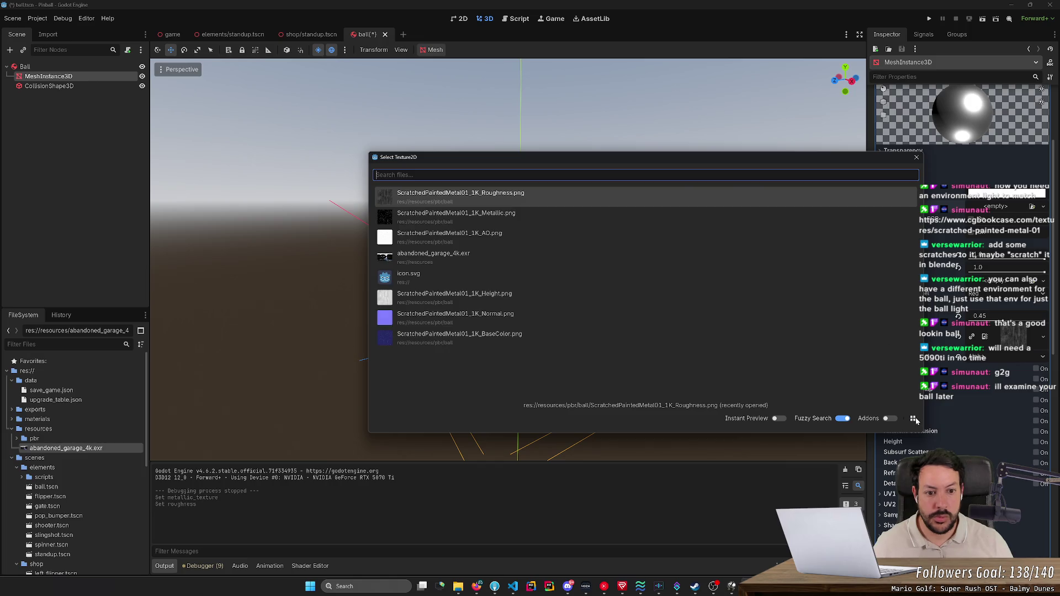
pyautogui.click(561, 338)
pyautogui.hotkey('ctrl', 's')
pyautogui.click(929, 19)
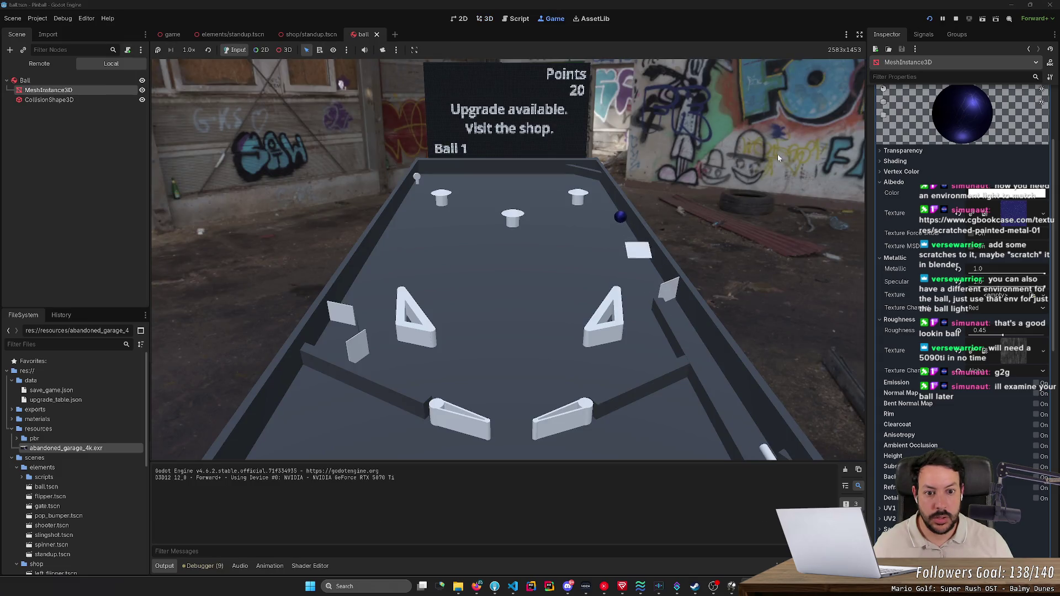
# - Test-play with the flippers, stop the game, then adjust metallic and lower roughness toward 0.0
pyautogui.press('Right')
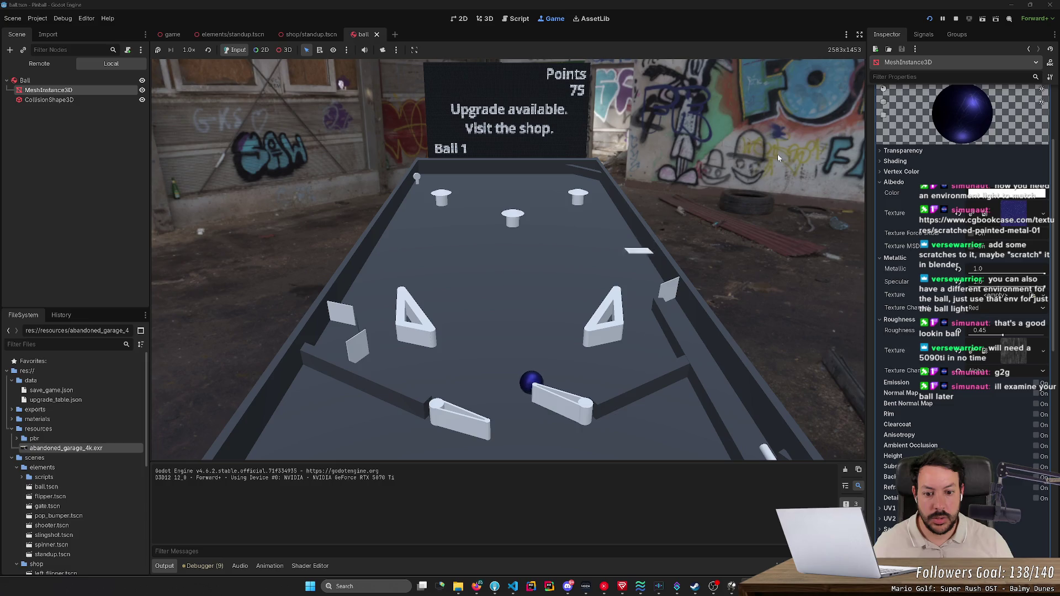
pyautogui.click(957, 19)
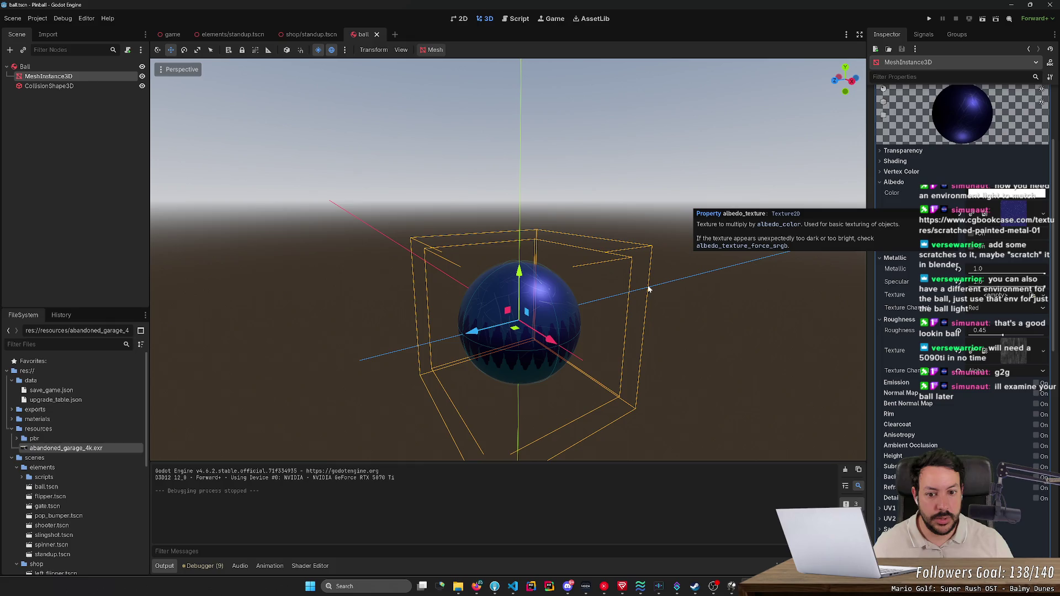
pyautogui.moveTo(1044, 274)
pyautogui.mouseDown()
pyautogui.moveTo(994, 274)
pyautogui.moveTo(1044, 274)
pyautogui.moveTo(994, 288)
pyautogui.moveTo(1045, 288)
pyautogui.mouseUp()
pyautogui.moveTo(1003, 335)
pyautogui.mouseDown()
pyautogui.moveTo(925, 330)
pyautogui.moveTo(1001, 334)
pyautogui.moveTo(970, 334)
pyautogui.moveTo(984, 334)
pyautogui.mouseUp()
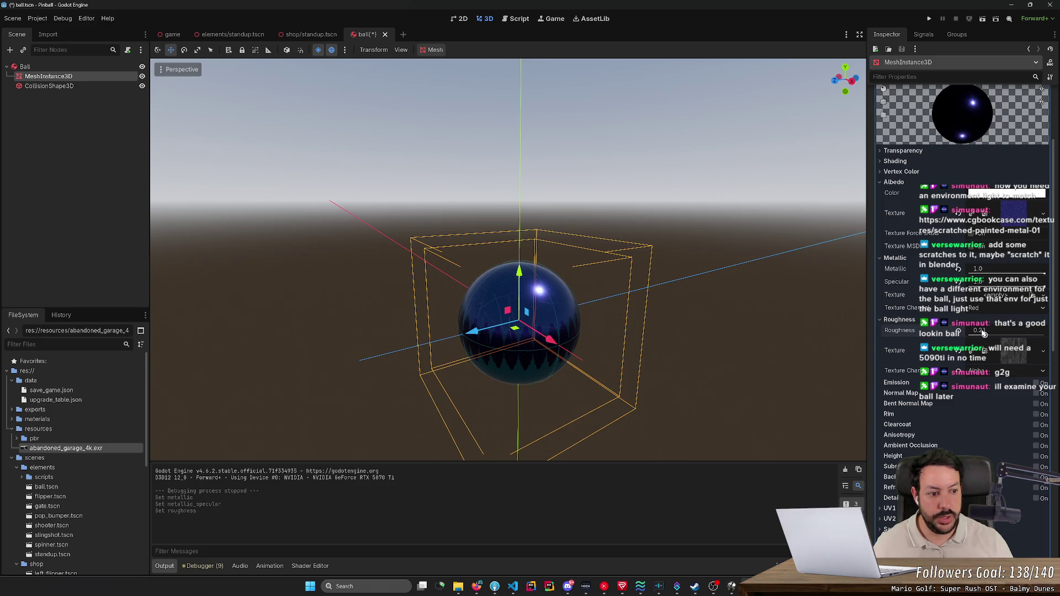
# - Save the scene and try the Red channel for the roughness texture
pyautogui.hotkey('ctrl', 's')
pyautogui.click(988, 371)
pyautogui.click(979, 386)
pyautogui.hotkey('ctrl', 's')
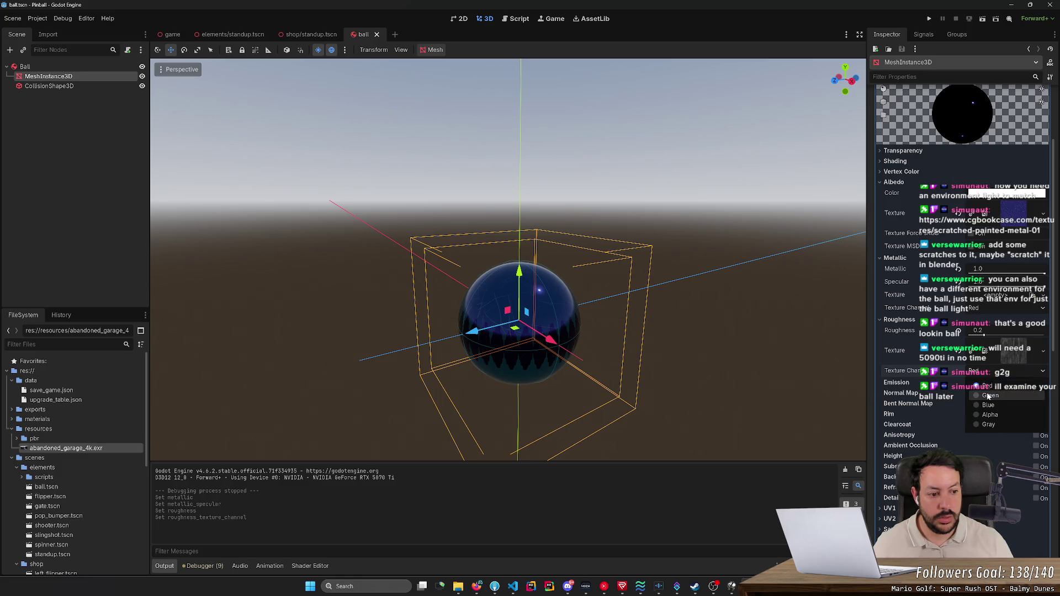
pyautogui.click(989, 371)
pyautogui.click(988, 385)
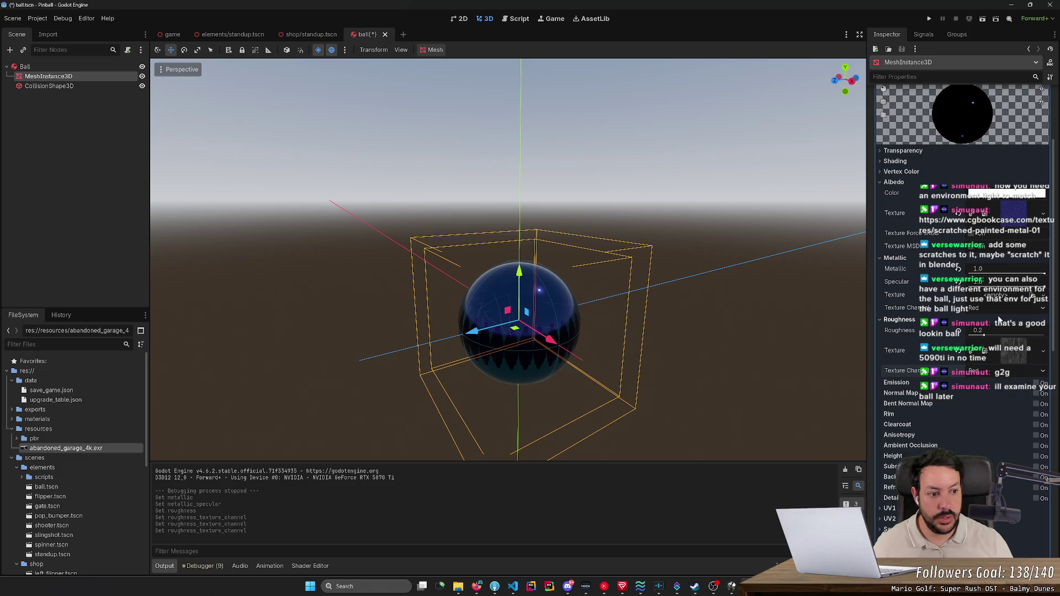
# - Set both metallic and roughness texture channels to Gray, save, and remove the albedo texture
pyautogui.click(983, 308)
pyautogui.click(988, 352)
pyautogui.click(1000, 309)
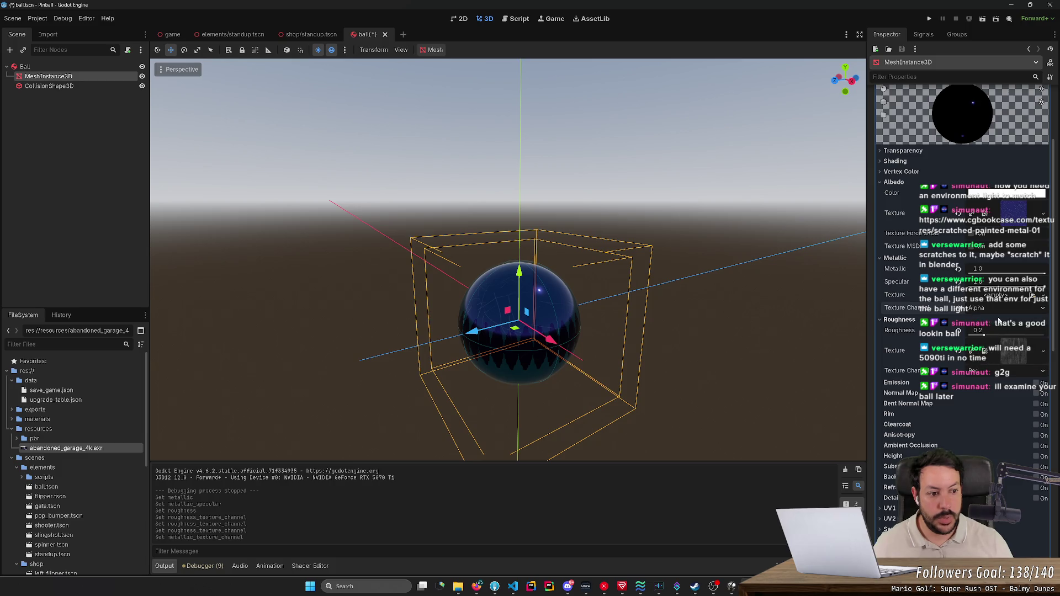
pyautogui.click(988, 362)
pyautogui.click(988, 371)
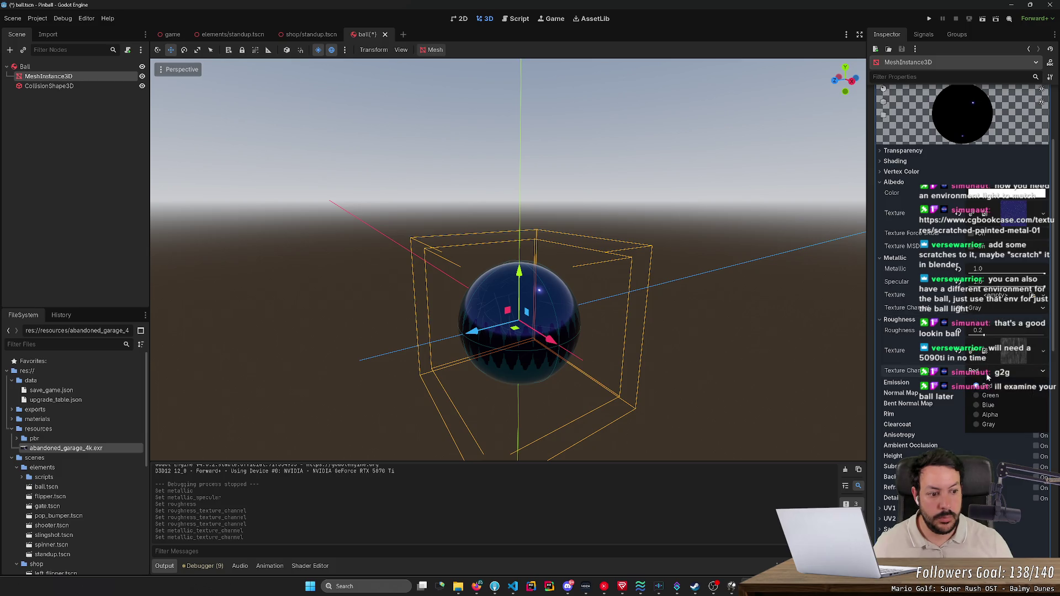
pyautogui.click(986, 425)
pyautogui.hotkey('ctrl', 's')
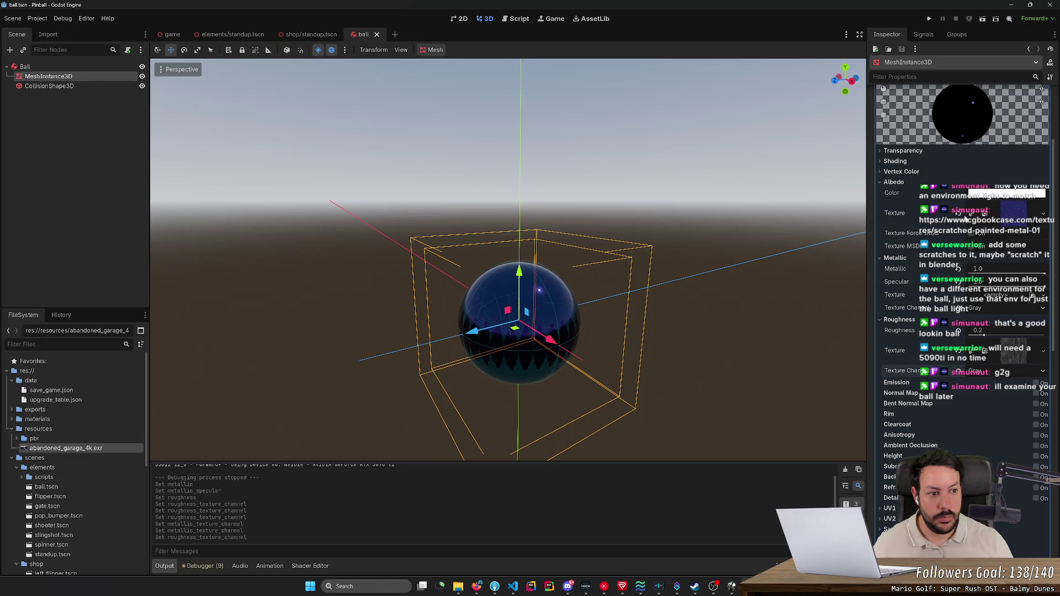
pyautogui.click(959, 213)
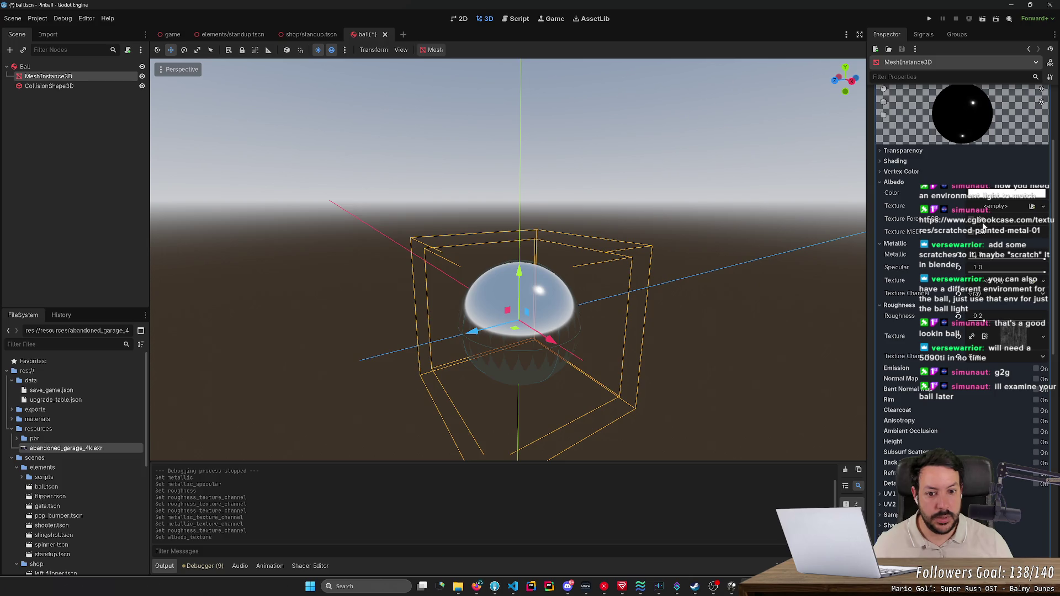
# - Save the scene and assign a different texture to the Roughness Texture slot
pyautogui.hotkey('ctrl', 's')
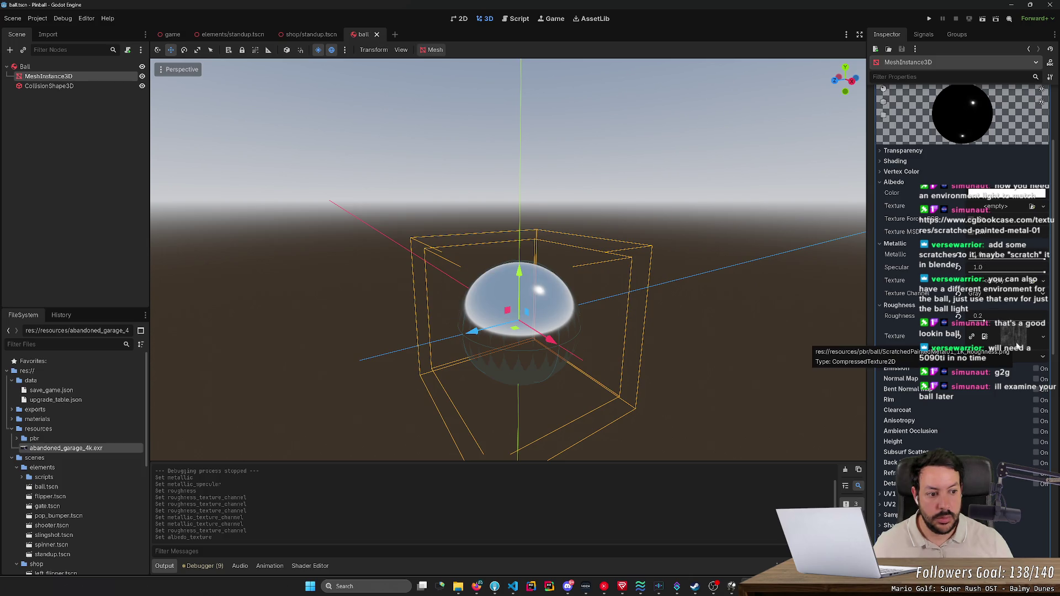
pyautogui.click(1019, 337)
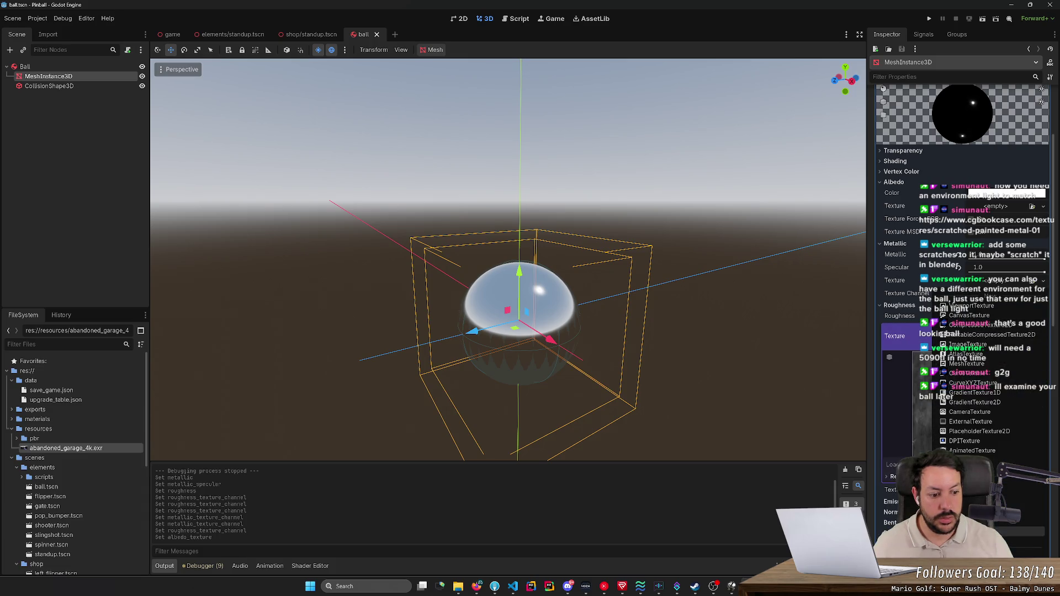
pyautogui.click(1043, 336)
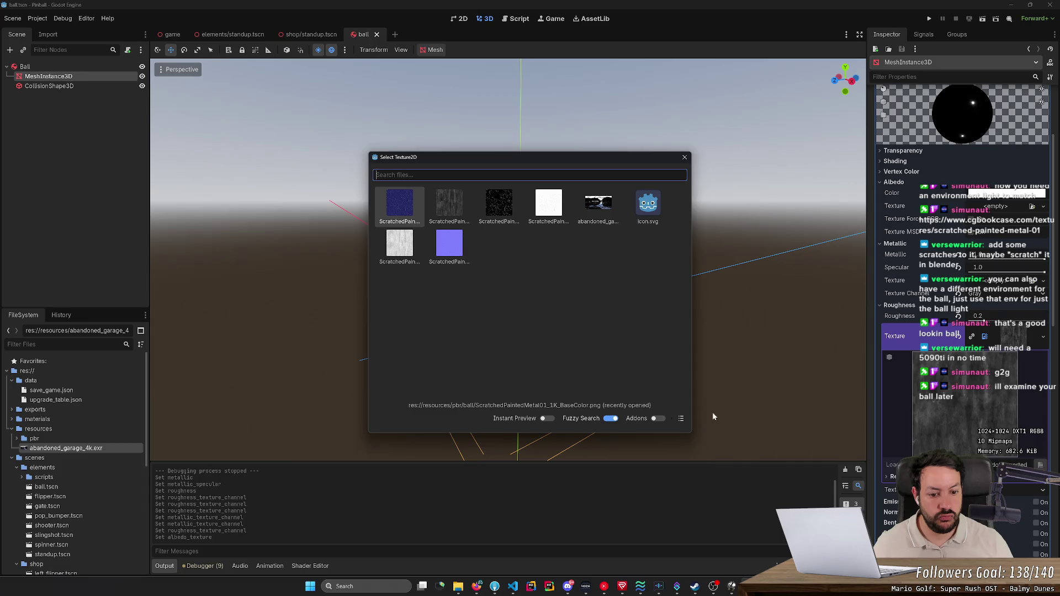
pyautogui.click(681, 420)
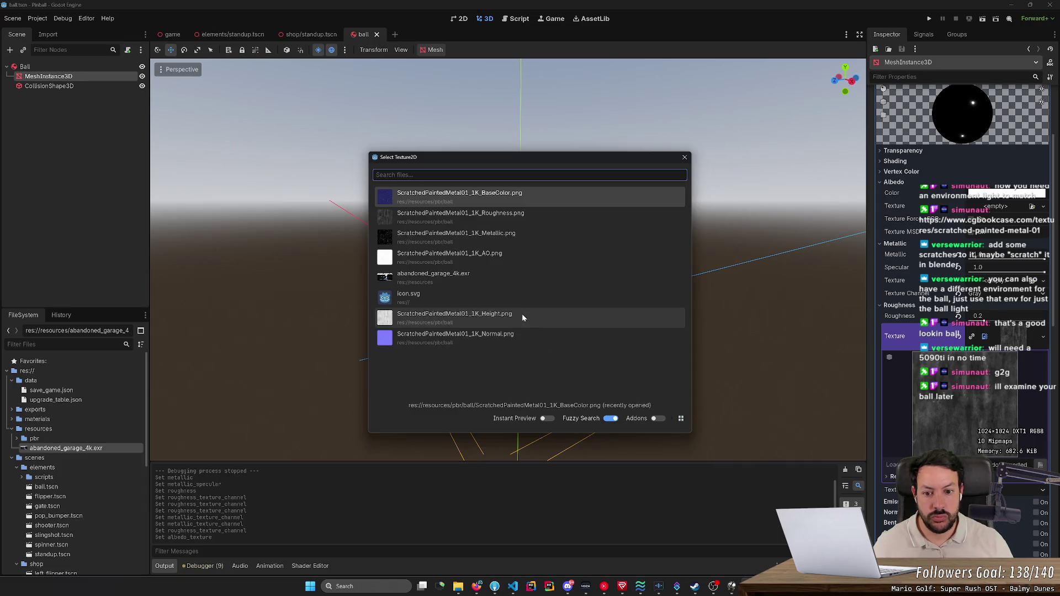
pyautogui.click(513, 240)
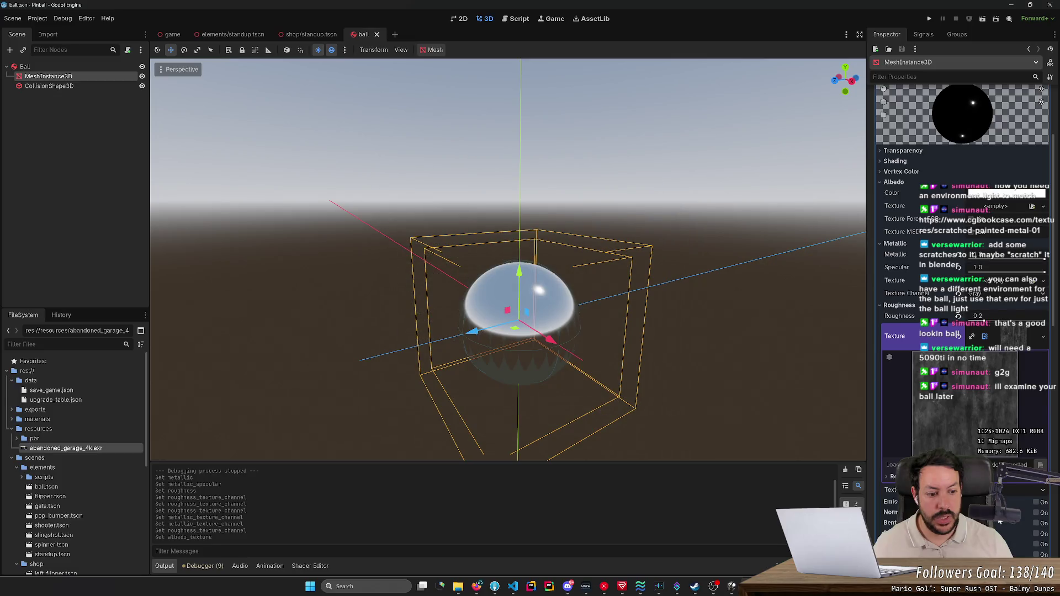
# - Enable Normal Map with ScratchedPaintedMetal01_1K_Normal.png as its texture and save the scene
pyautogui.click(1037, 513)
pyautogui.scroll(-5, 967, 387)
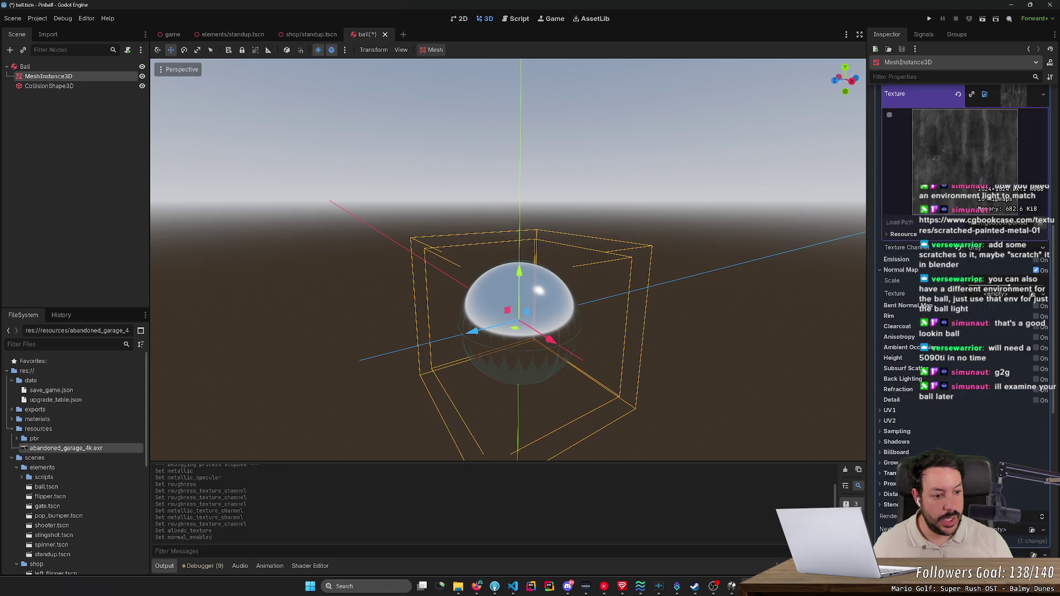
pyautogui.click(1044, 296)
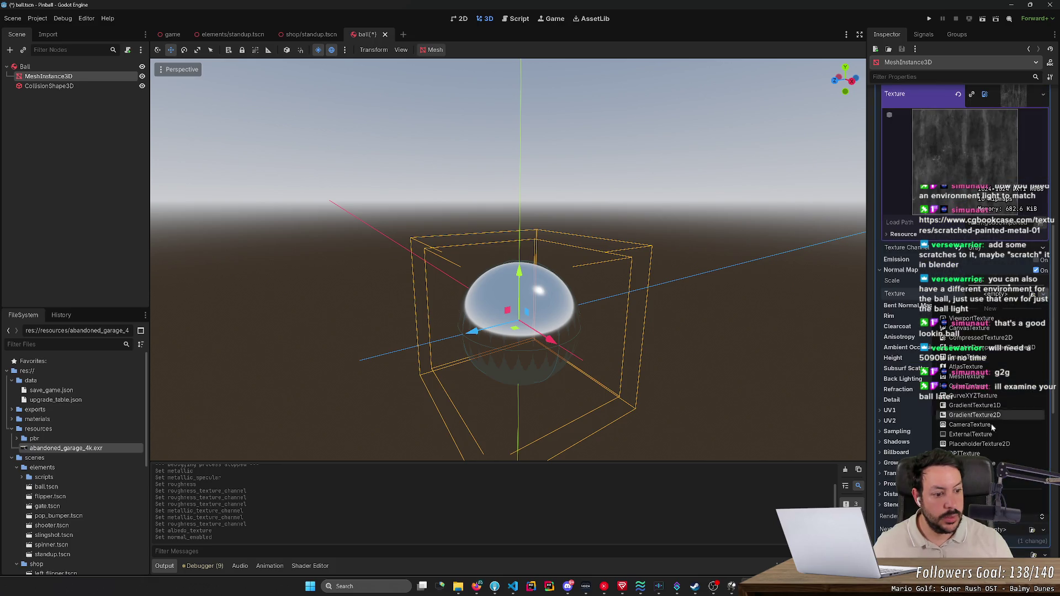
pyautogui.click(1026, 484)
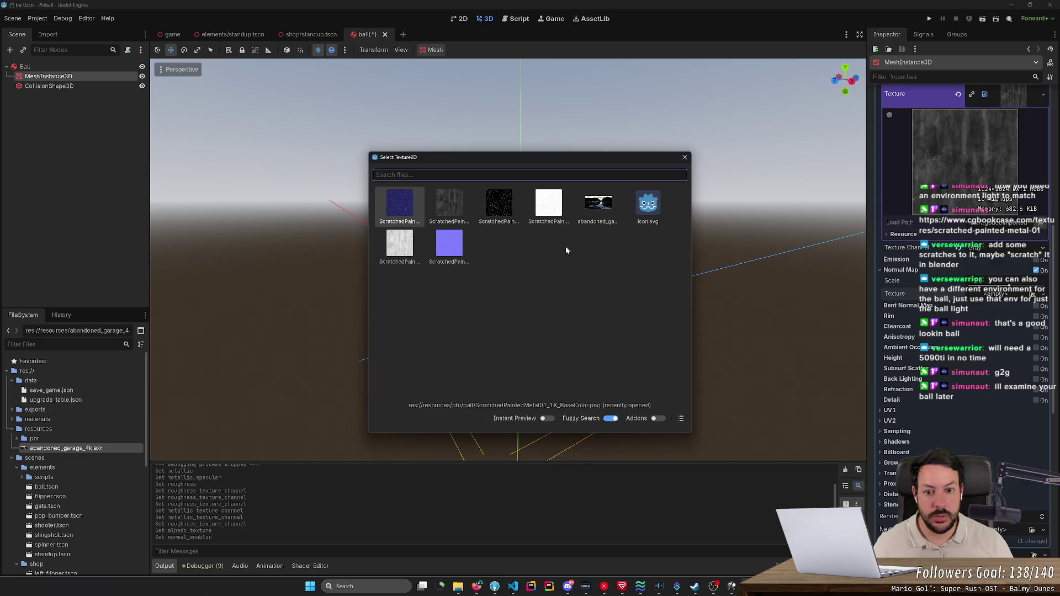
pyautogui.click(681, 418)
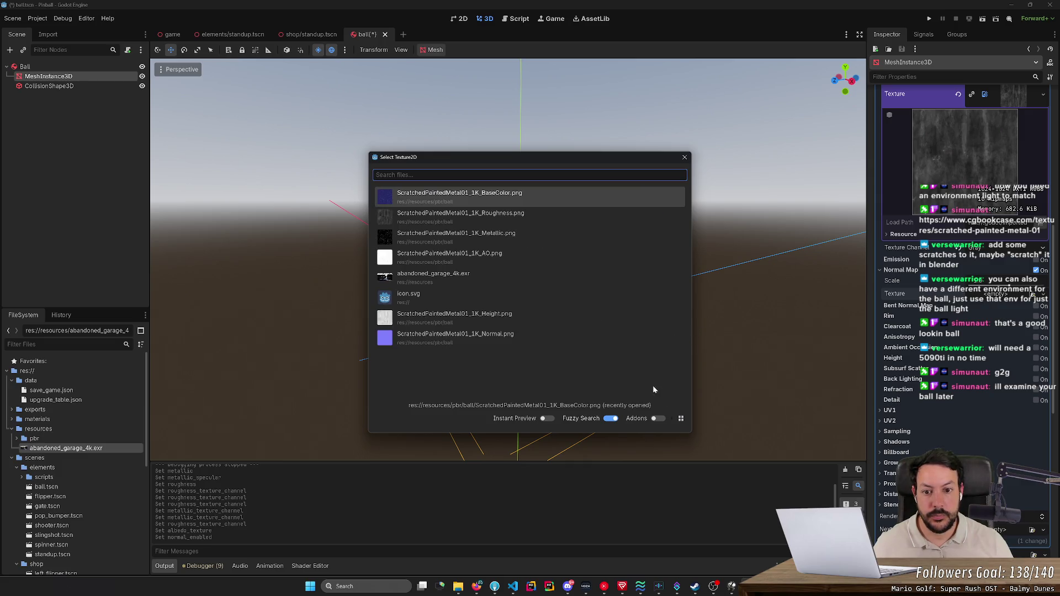
pyautogui.click(510, 334)
pyautogui.hotkey('ctrl', 's')
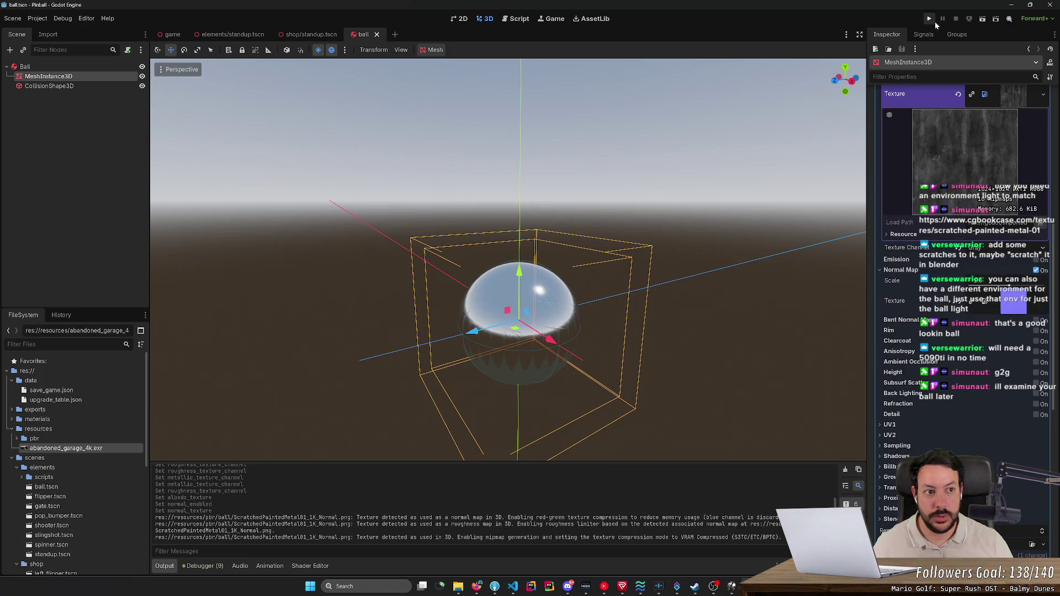
pyautogui.click(933, 19)
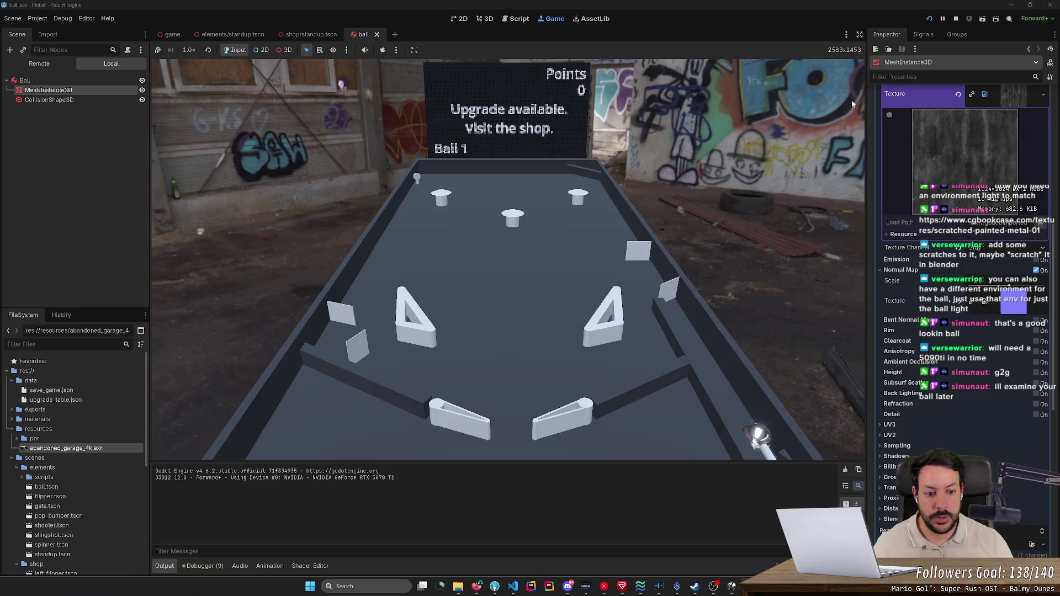
pyautogui.press('Right')
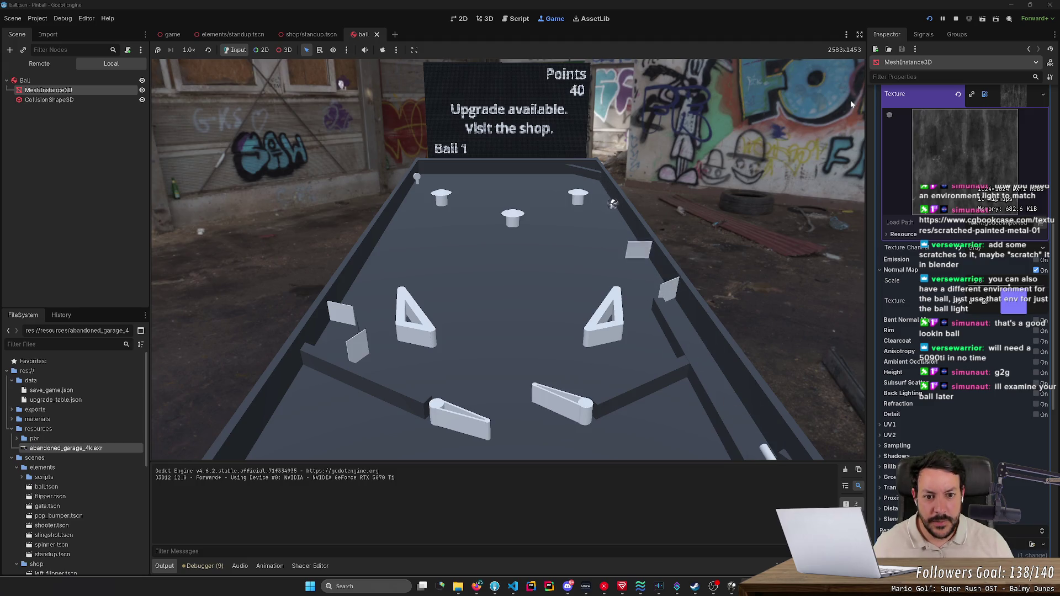
pyautogui.press('Left')
pyautogui.press('Right')
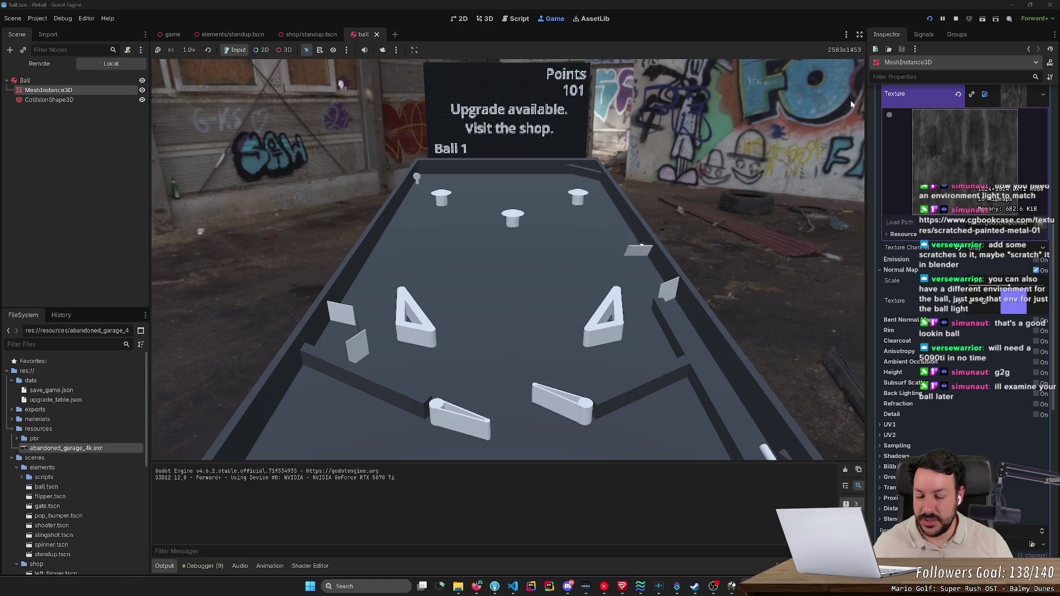
pyautogui.press('Left')
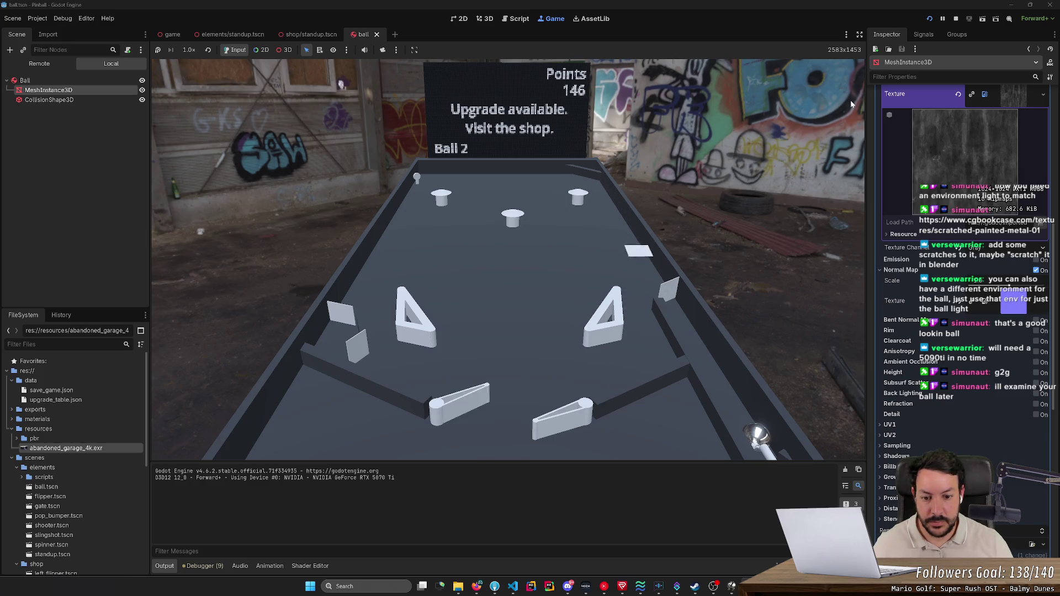
pyautogui.click(955, 18)
pyautogui.scroll(2, 516, 287)
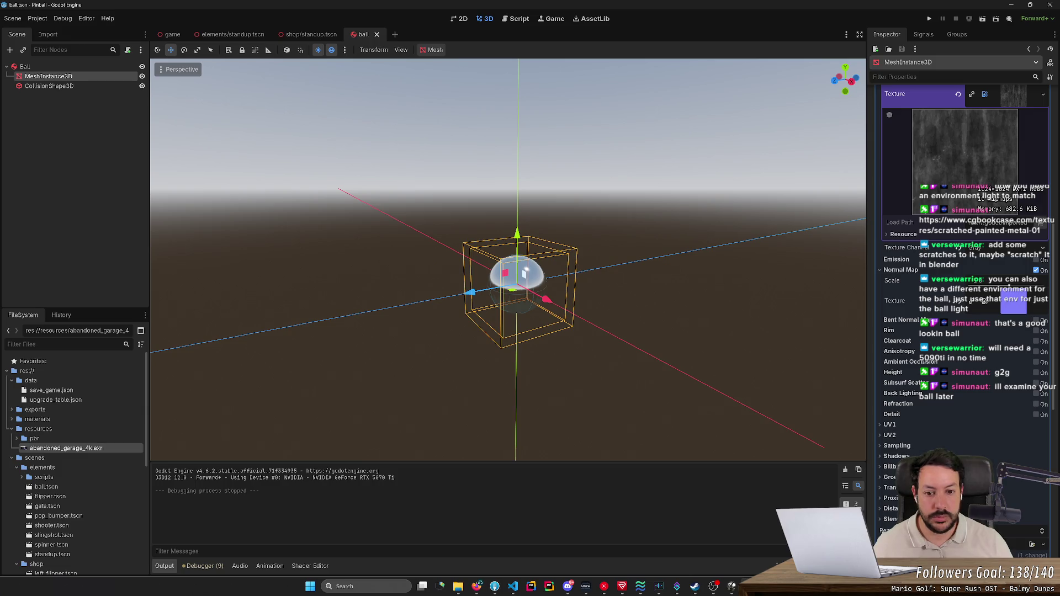
# - Raise the Normal Map Scale so the scratches show strongly, then save the scene
pyautogui.scroll(1, 729, 195)
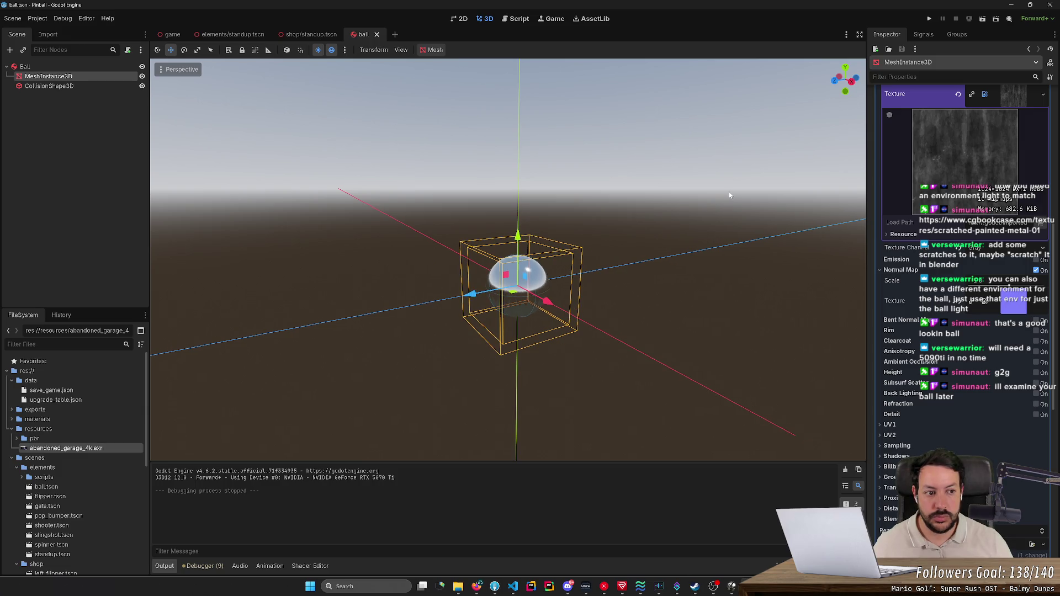
pyautogui.scroll(-5, 665, 233)
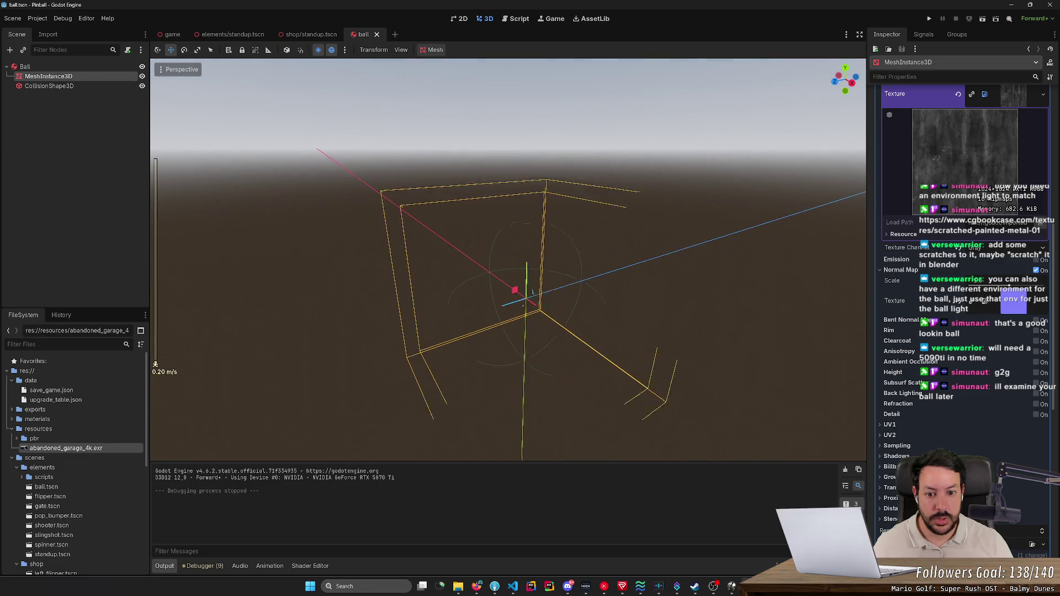
pyautogui.press('d')
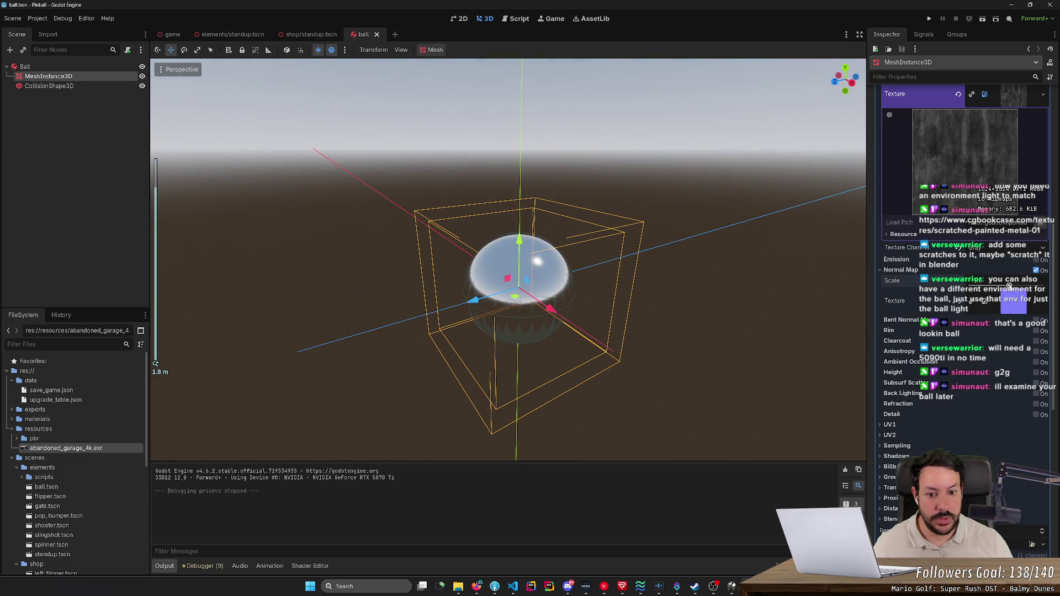
pyautogui.moveTo(1009, 285); pyautogui.dragTo(1056, 289)
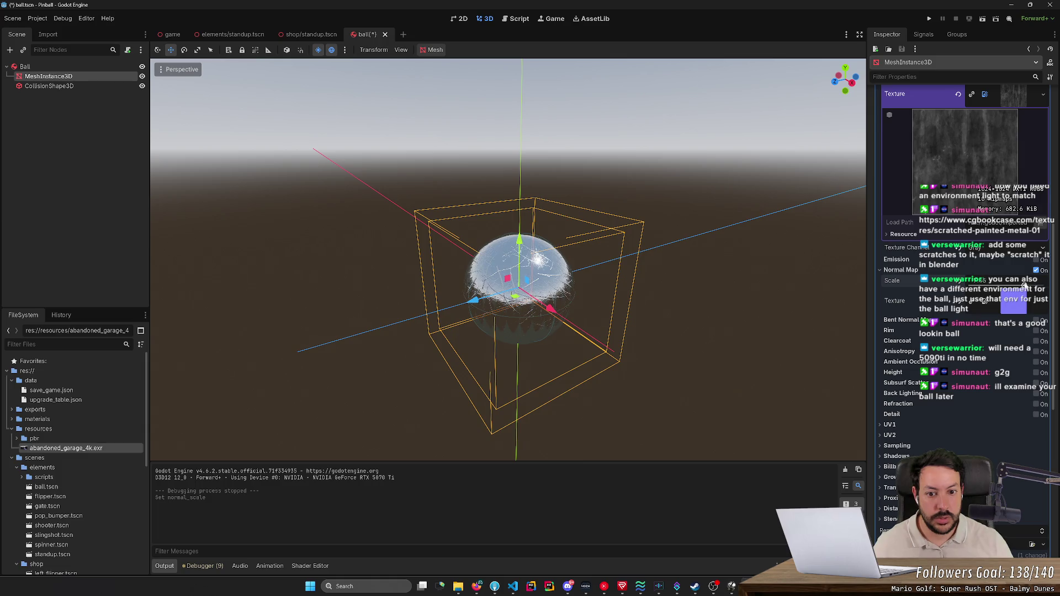
pyautogui.hotkey('ctrl', 's')
pyautogui.scroll(-1, 943, 226)
pyautogui.scroll(1, 943, 224)
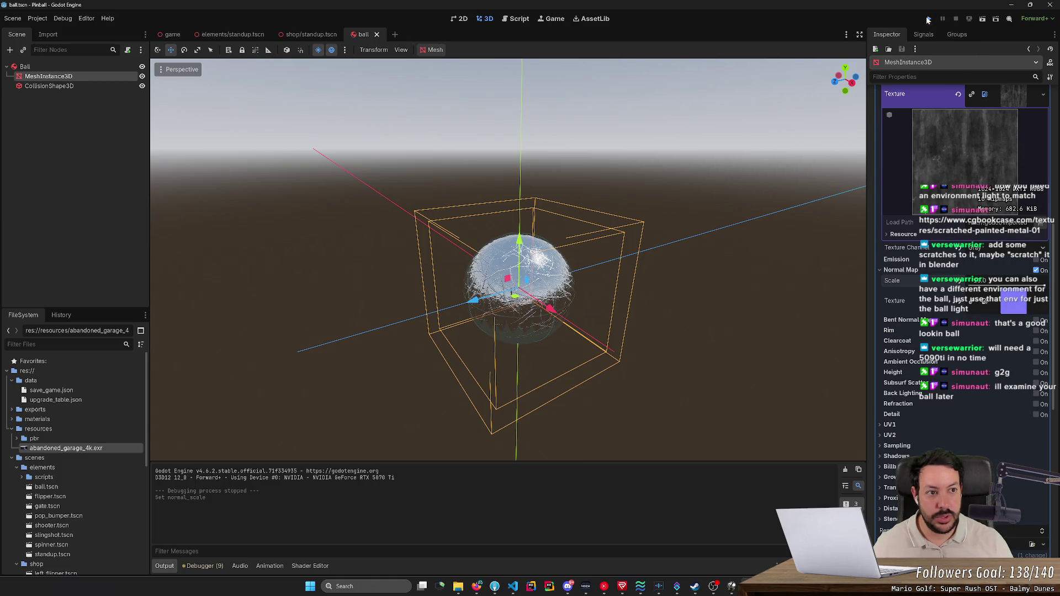
pyautogui.click(928, 20)
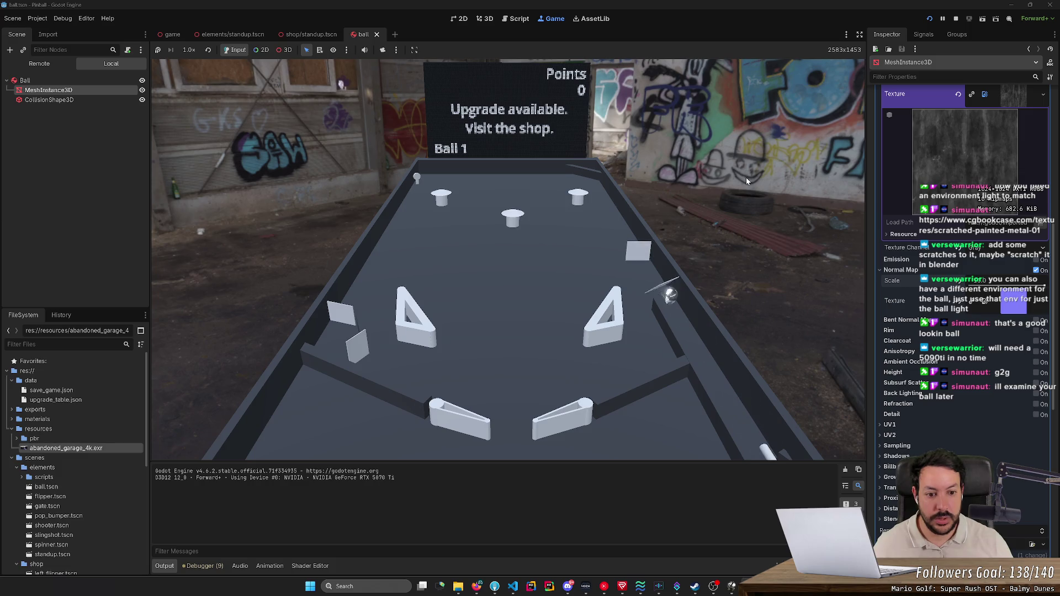
pyautogui.press('Right')
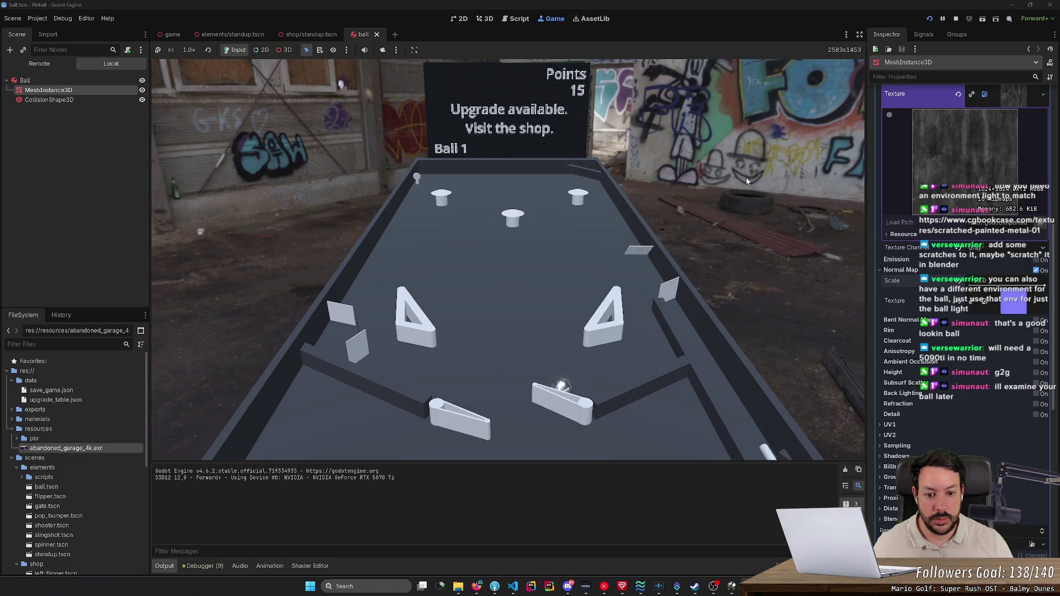
pyautogui.press('Right')
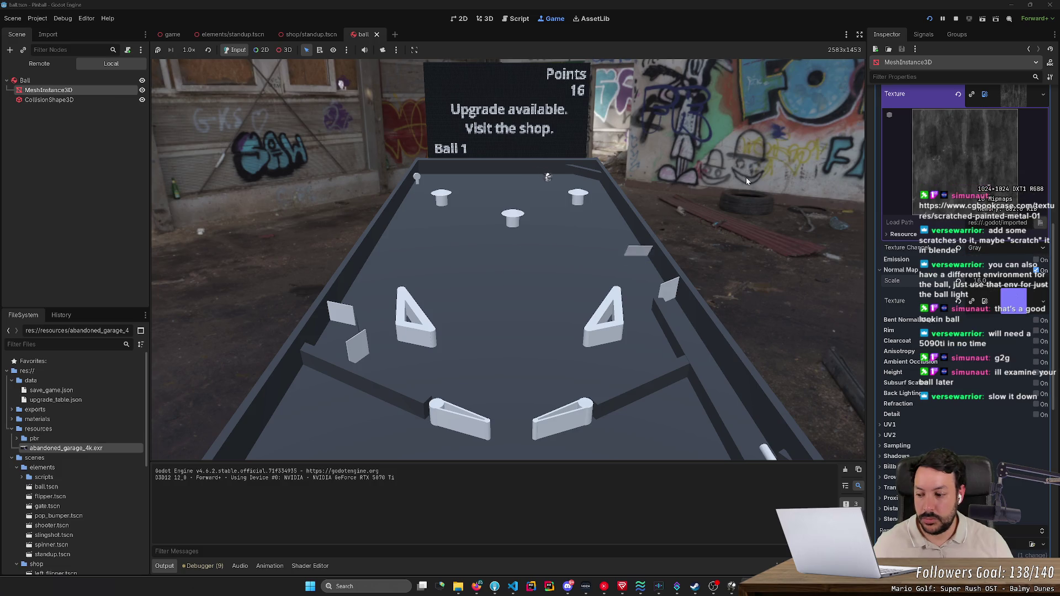
pyautogui.press('Right')
pyautogui.press('Right')
pyautogui.press('Left')
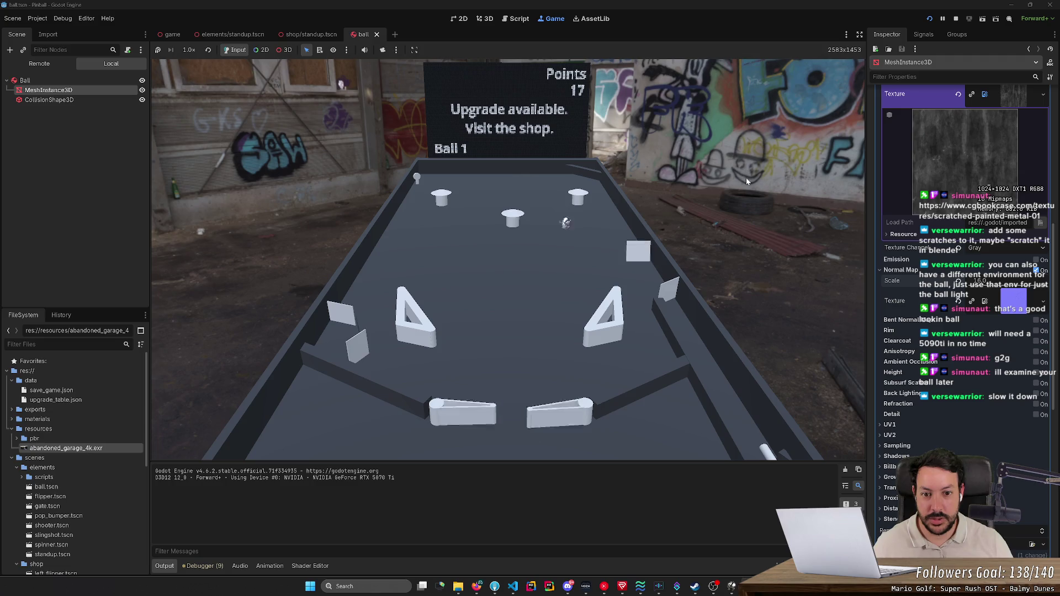
pyautogui.press('Right')
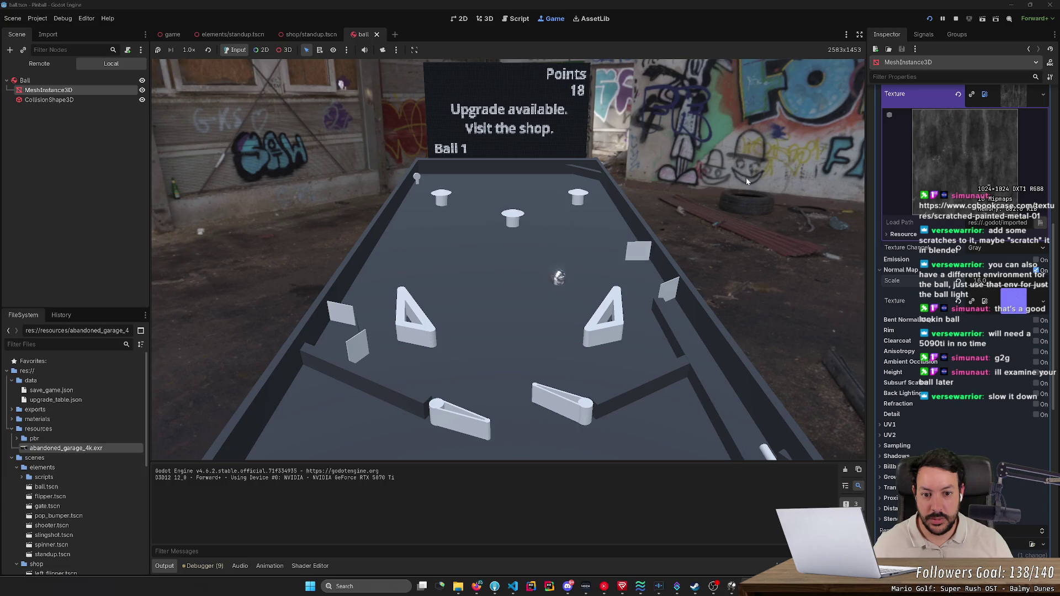
pyautogui.press('Right')
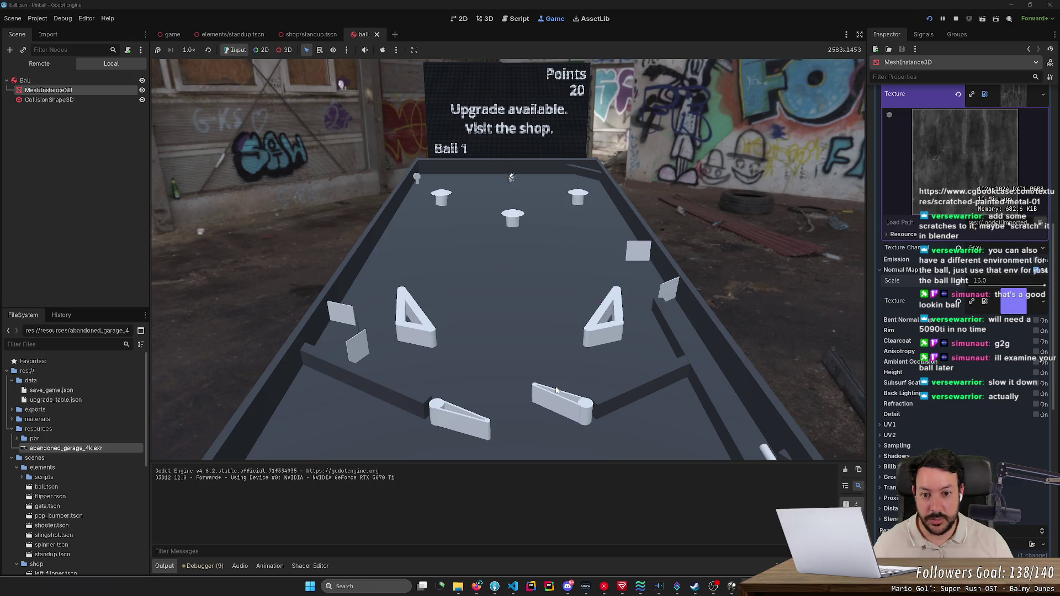
pyautogui.press('Left')
pyautogui.press('Left')
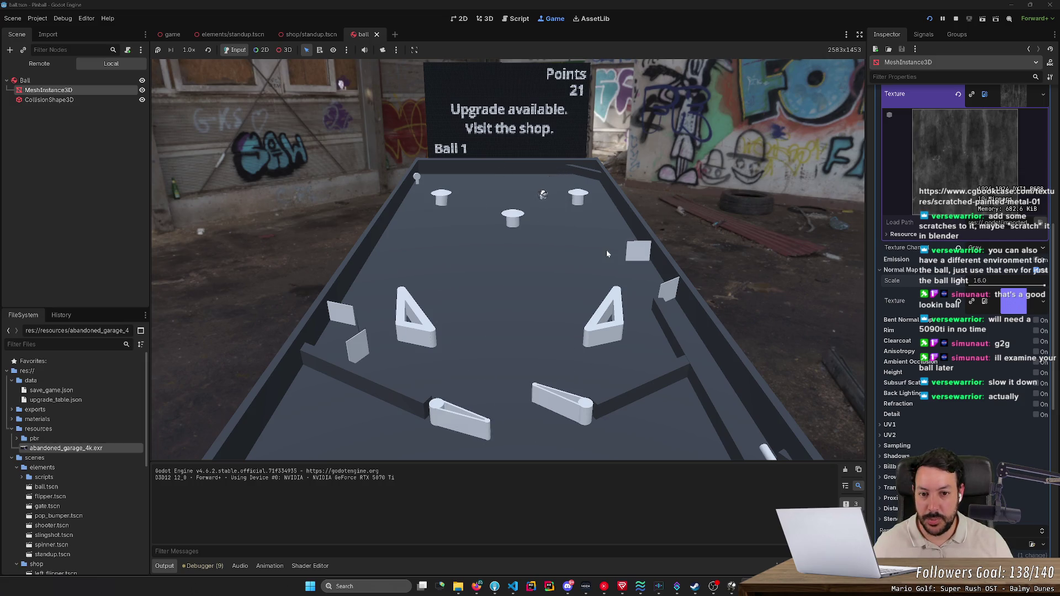
pyautogui.press('Left')
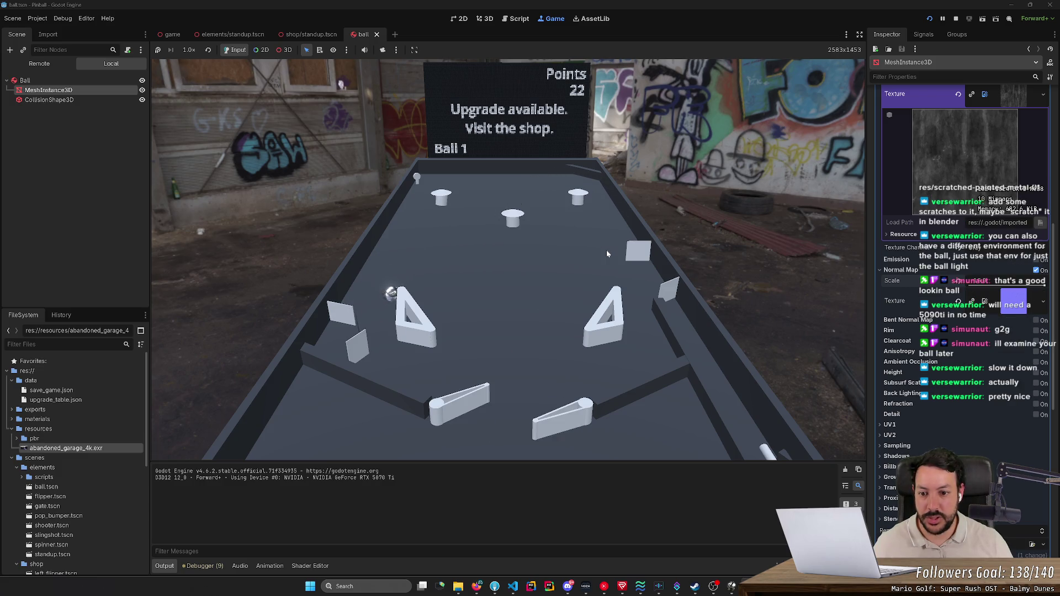
pyautogui.press('Left')
pyautogui.press('Right')
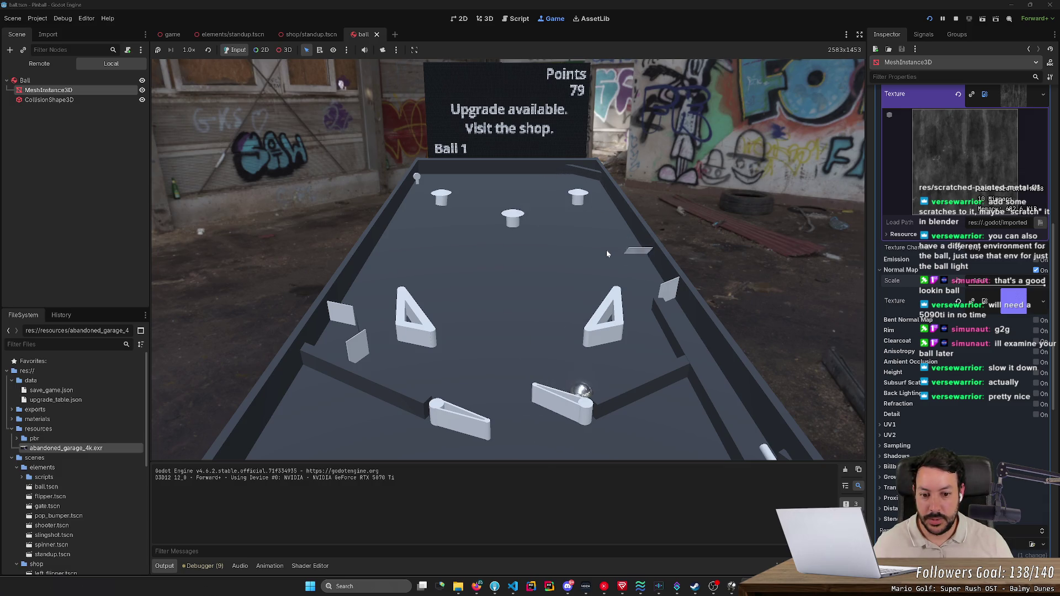
pyautogui.press('Right')
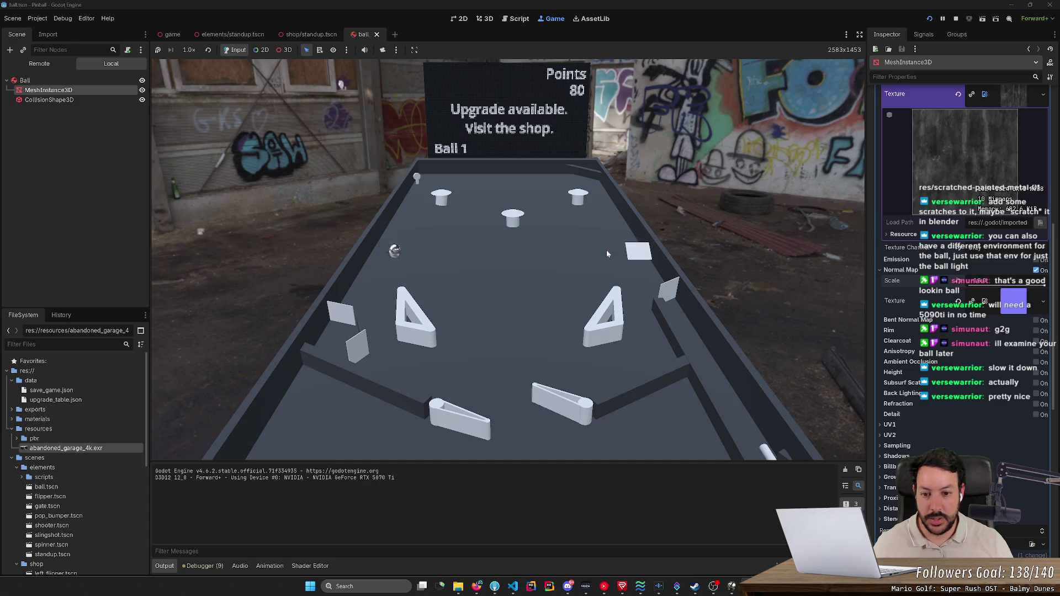
pyautogui.click(955, 19)
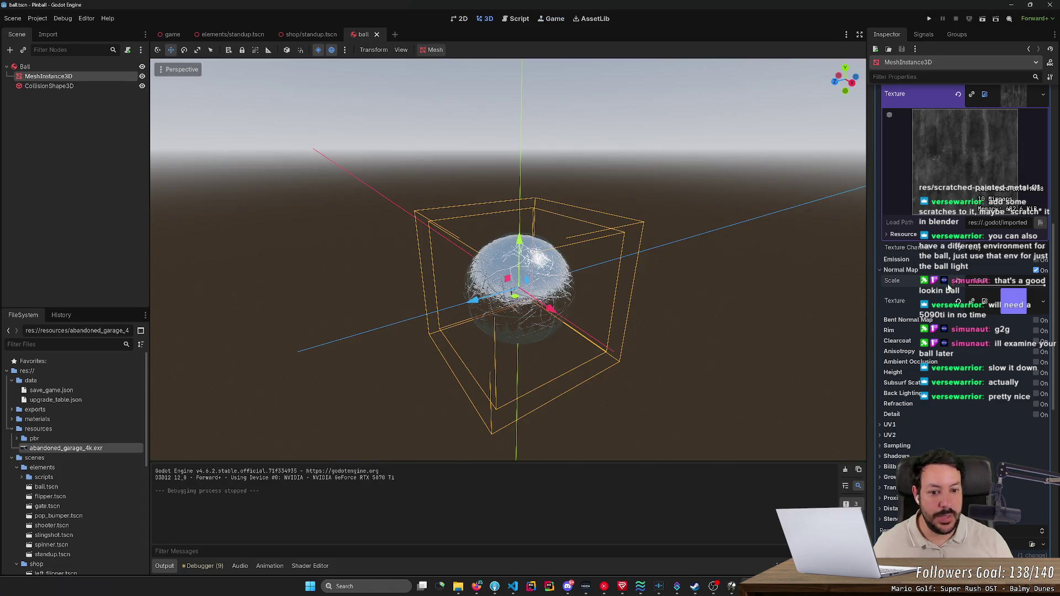
# - Set the Normal Map Scale to 1 and save the ball scene
pyautogui.moveTo(1046, 284); pyautogui.dragTo(1020, 283)
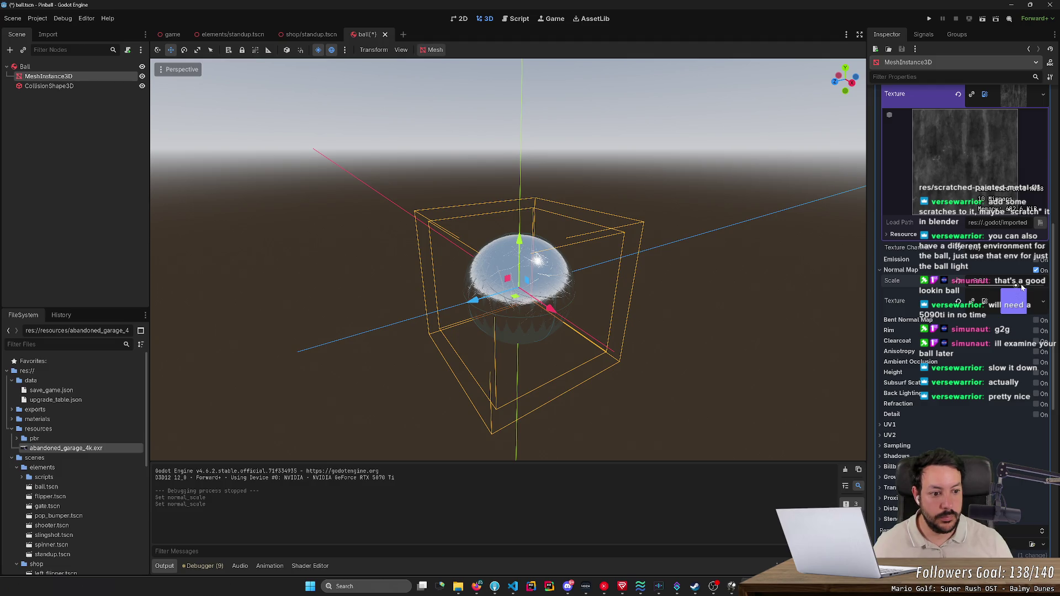
pyautogui.moveTo(1021, 285)
pyautogui.mouseDown()
pyautogui.moveTo(1004, 283)
pyautogui.moveTo(1014, 284)
pyautogui.mouseUp()
pyautogui.click(1014, 282)
pyautogui.write('1')
pyautogui.press('Return')
pyautogui.hotkey('ctrl', 's')
# - Test-run the game, keeping the ball in play with the flippers, then stop it
pyautogui.click(929, 21)
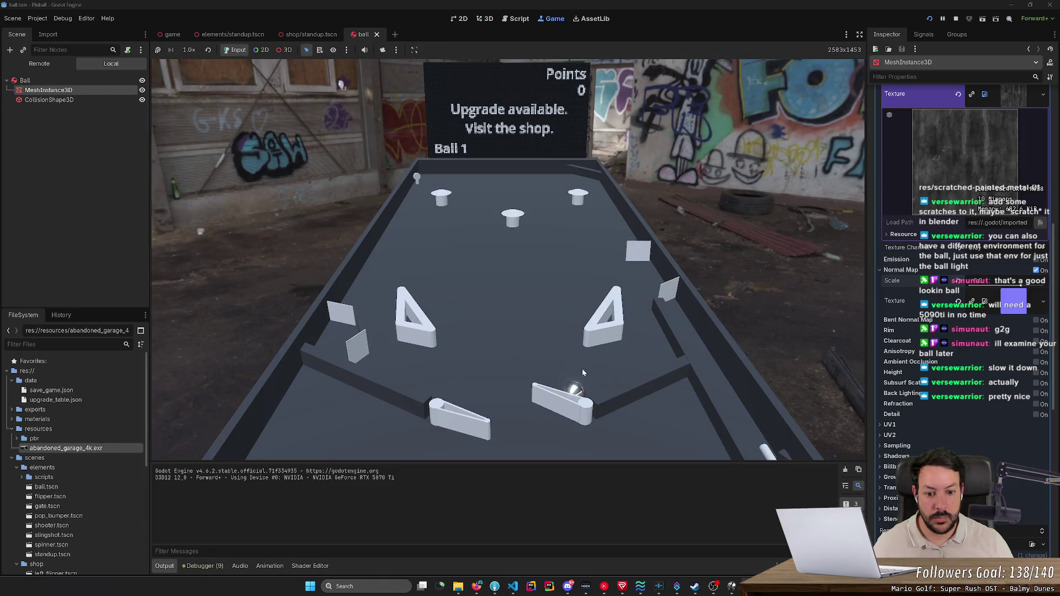
pyautogui.press('Right')
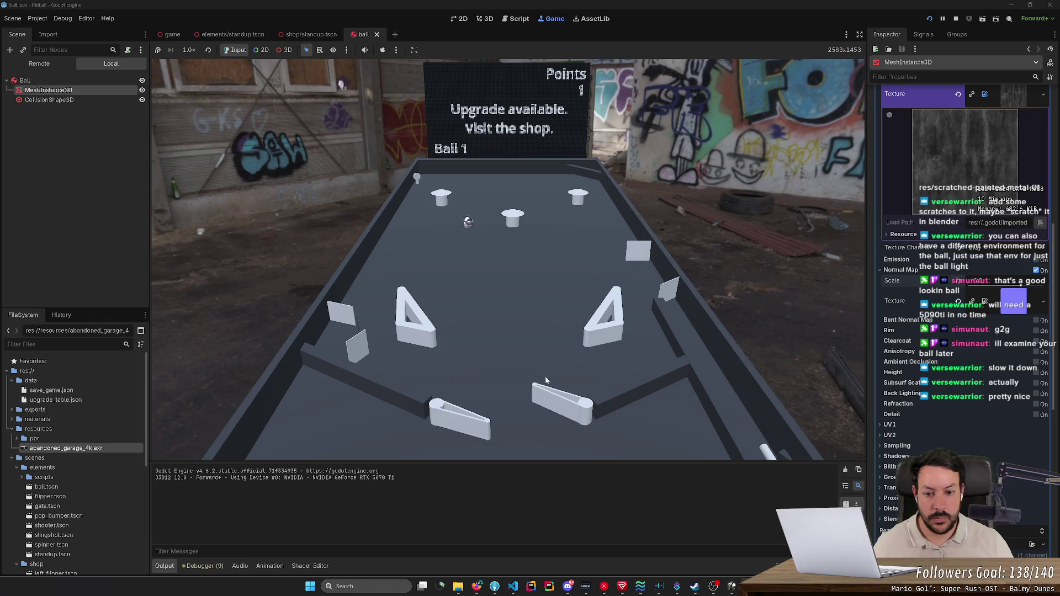
pyautogui.press('Right')
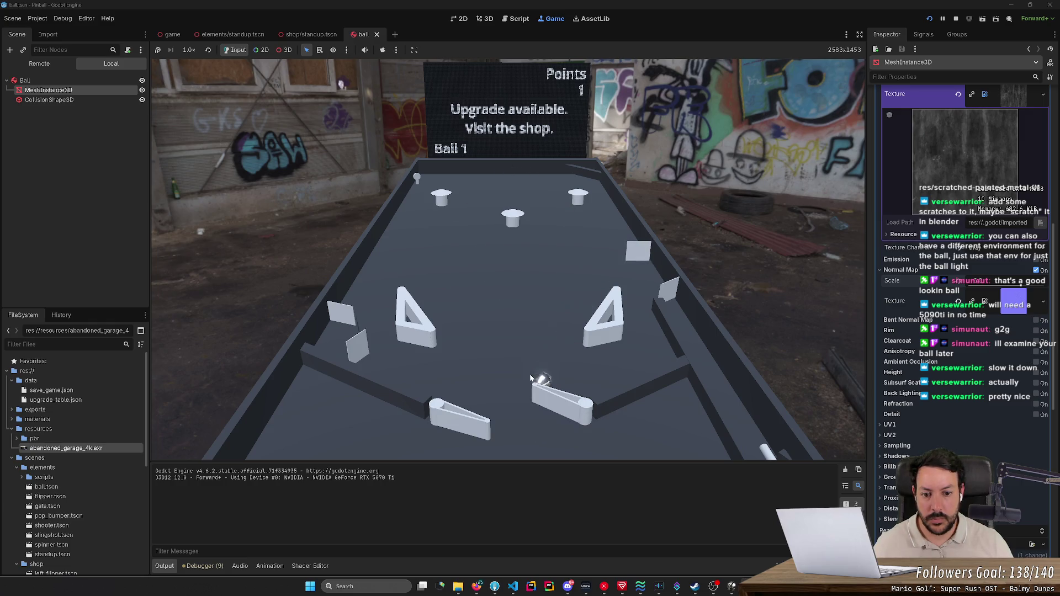
pyautogui.press('Right')
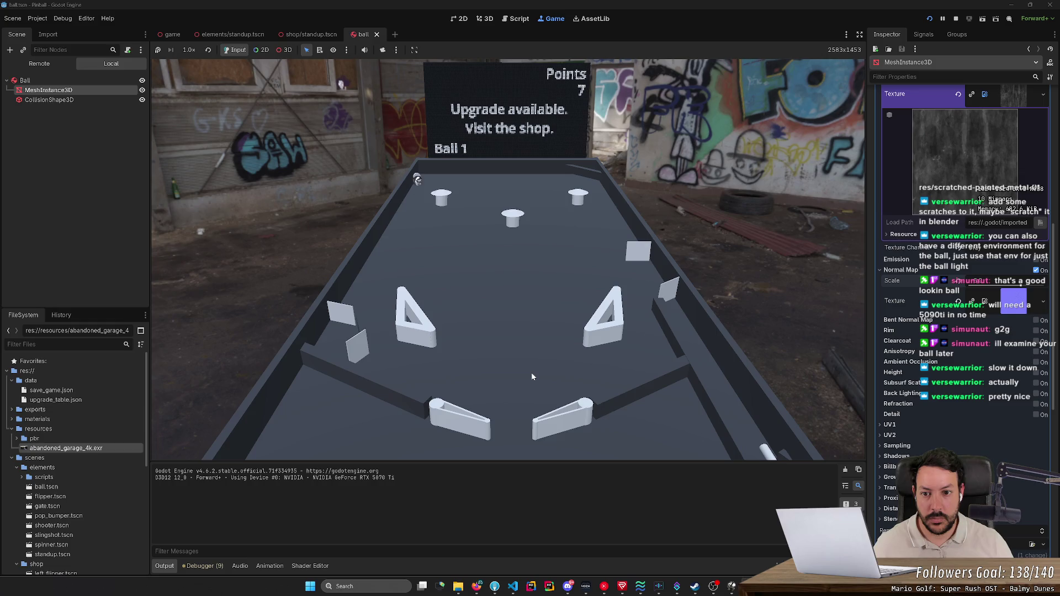
pyautogui.press('Left')
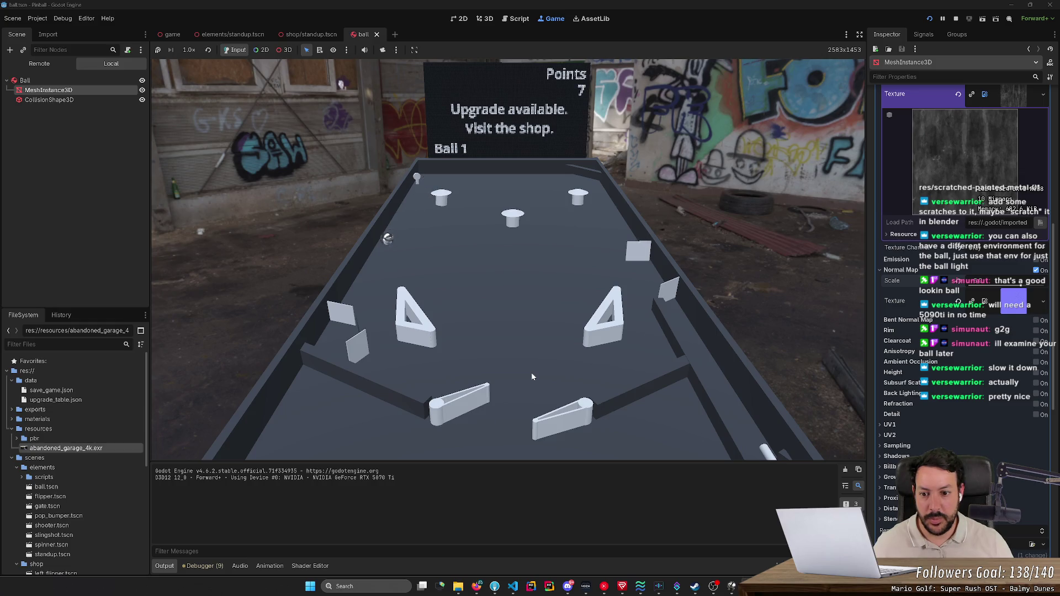
pyautogui.press('Right')
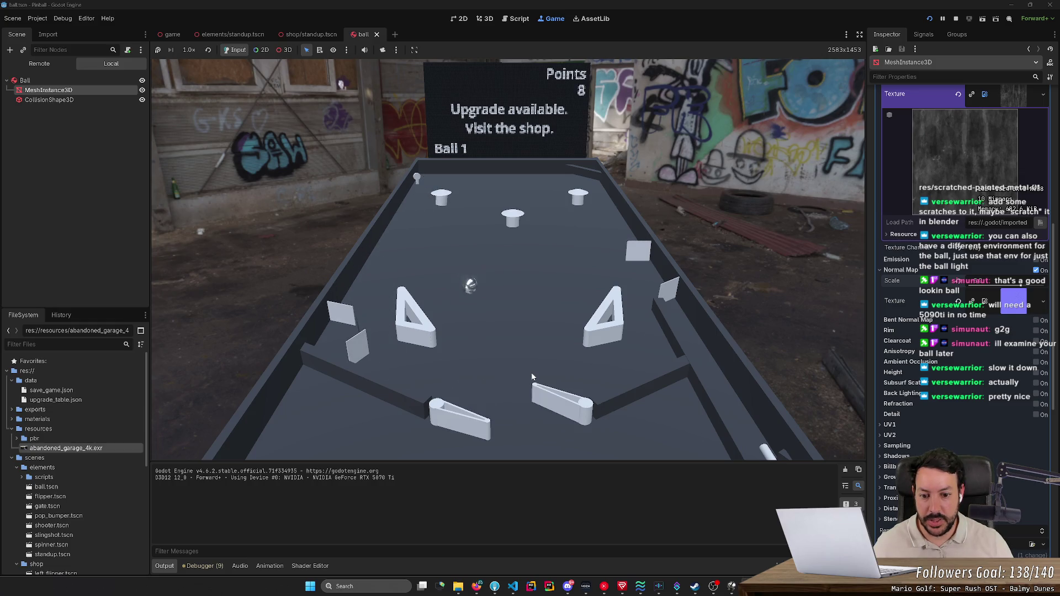
pyautogui.click(955, 19)
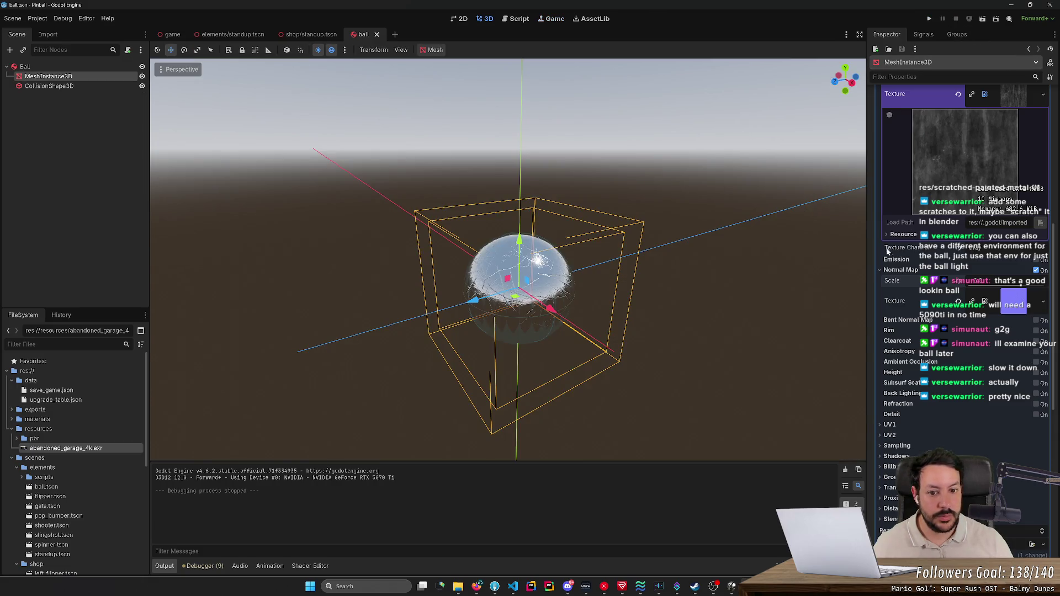
# - Raise the normal map scale, confirm the value, and save the scene
pyautogui.moveTo(978, 281); pyautogui.dragTo(994, 280)
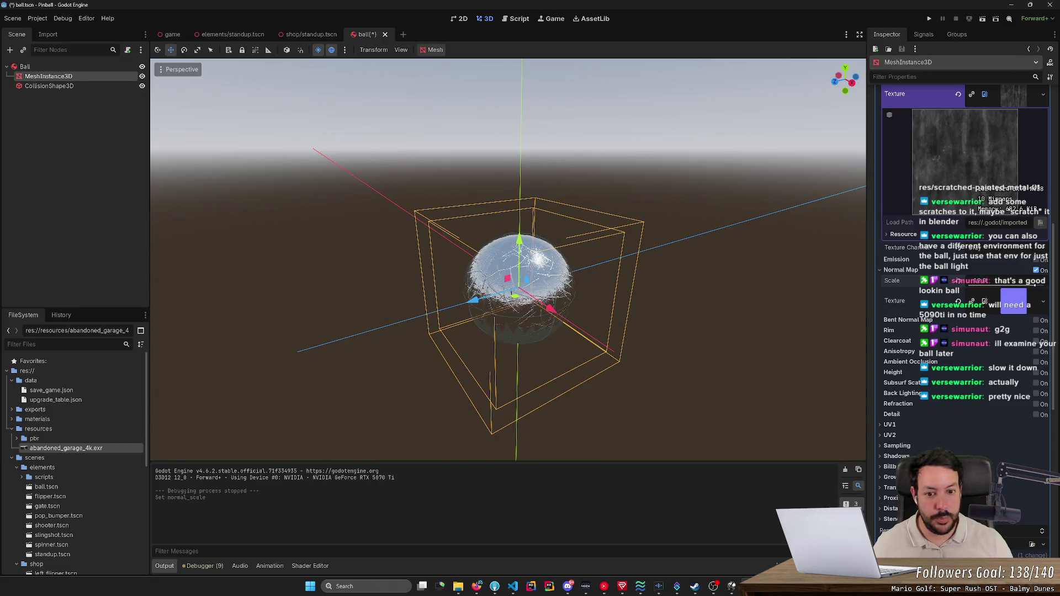
pyautogui.hotkey('ctrl', 's')
pyautogui.click(1035, 287)
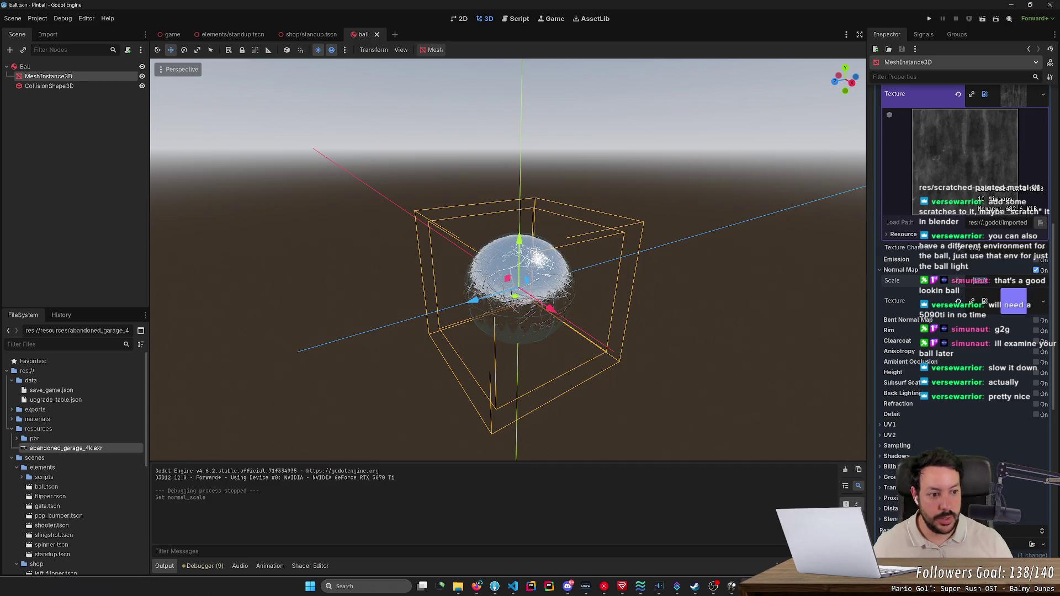
pyautogui.press('Return')
pyautogui.hotkey('ctrl', 's')
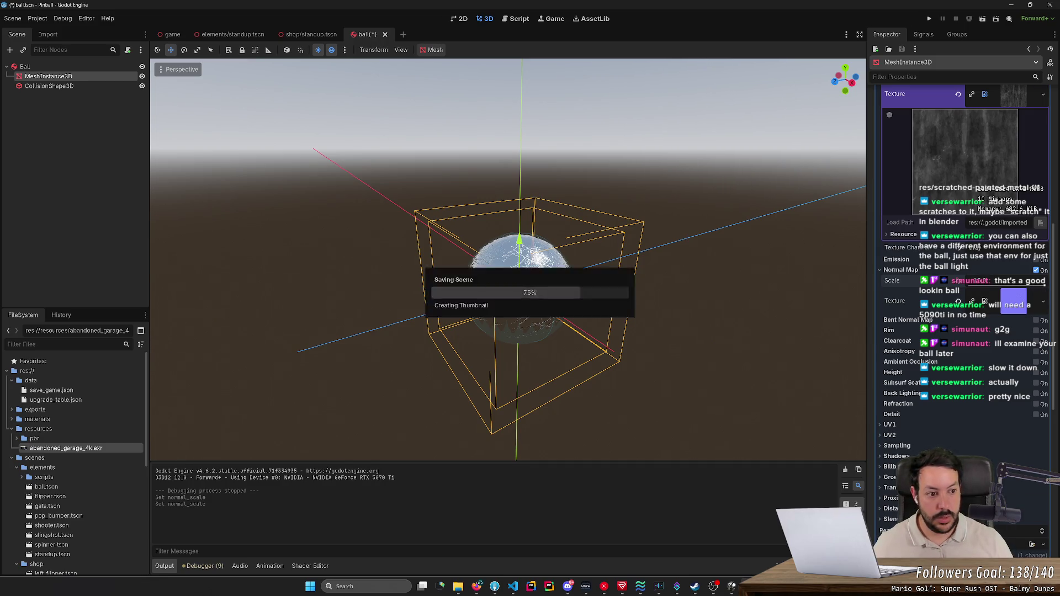
# - Run the game, launch the ball, hold the right flipper, then stop the test
pyautogui.click(926, 19)
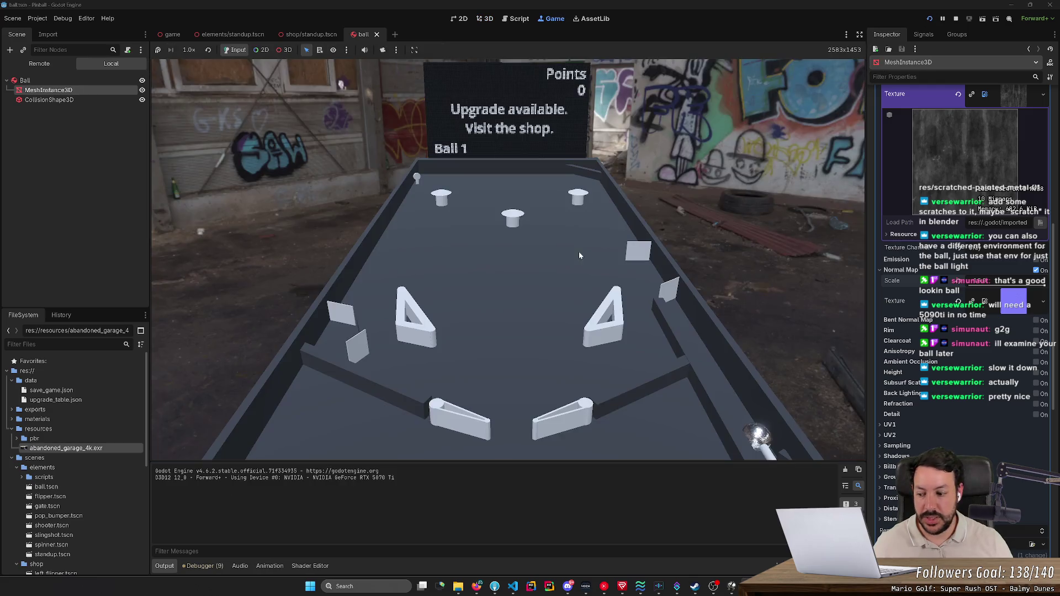
pyautogui.press('space')
pyautogui.press('Right')
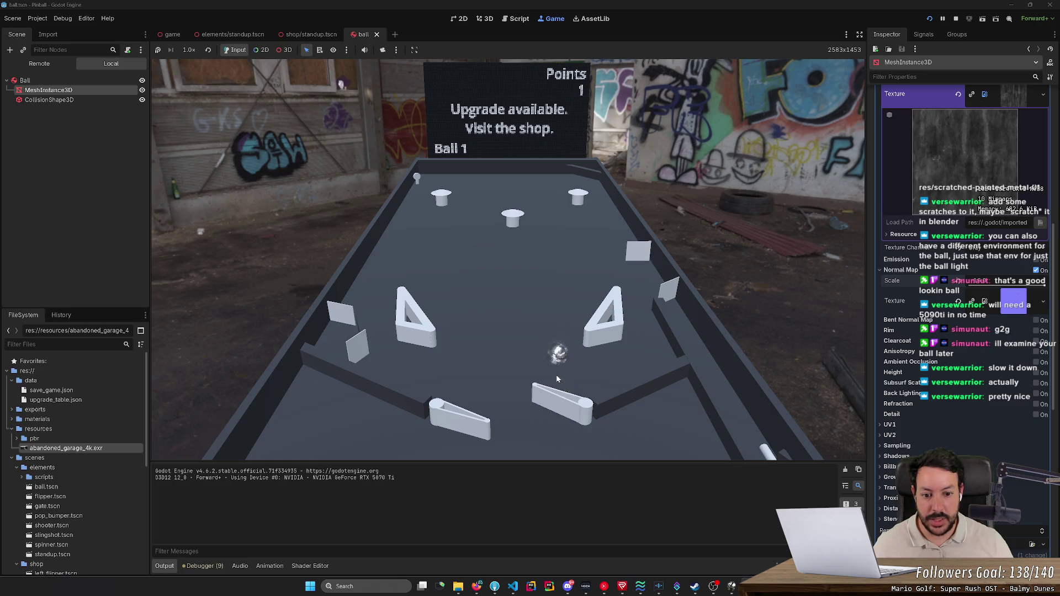
pyautogui.click(956, 19)
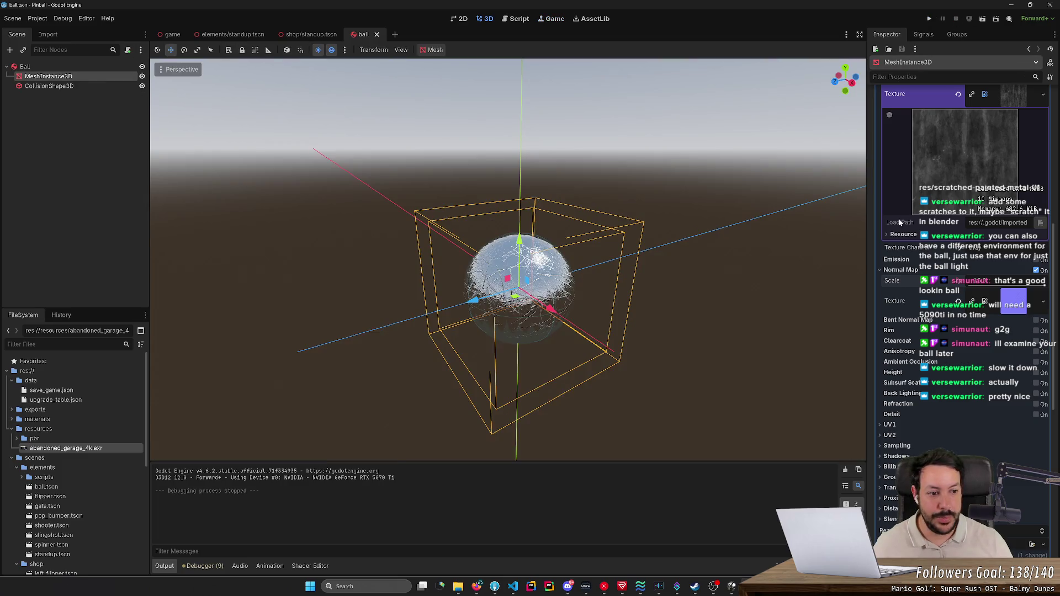
# - Nudge the normal map scale again and play another flipper test round before stopping
pyautogui.moveTo(1006, 281); pyautogui.dragTo(1013, 281)
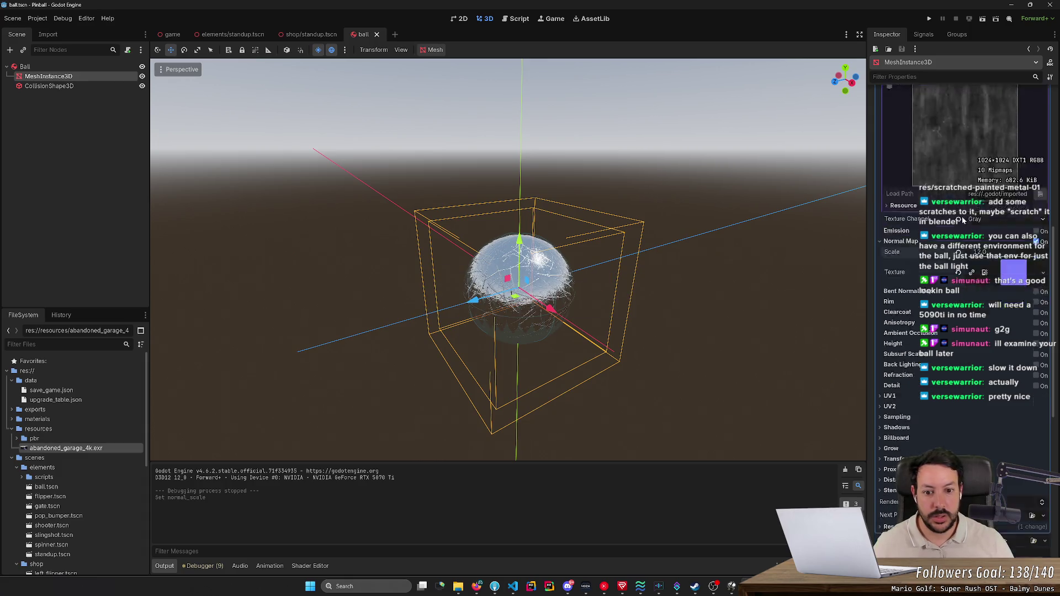
pyautogui.click(931, 19)
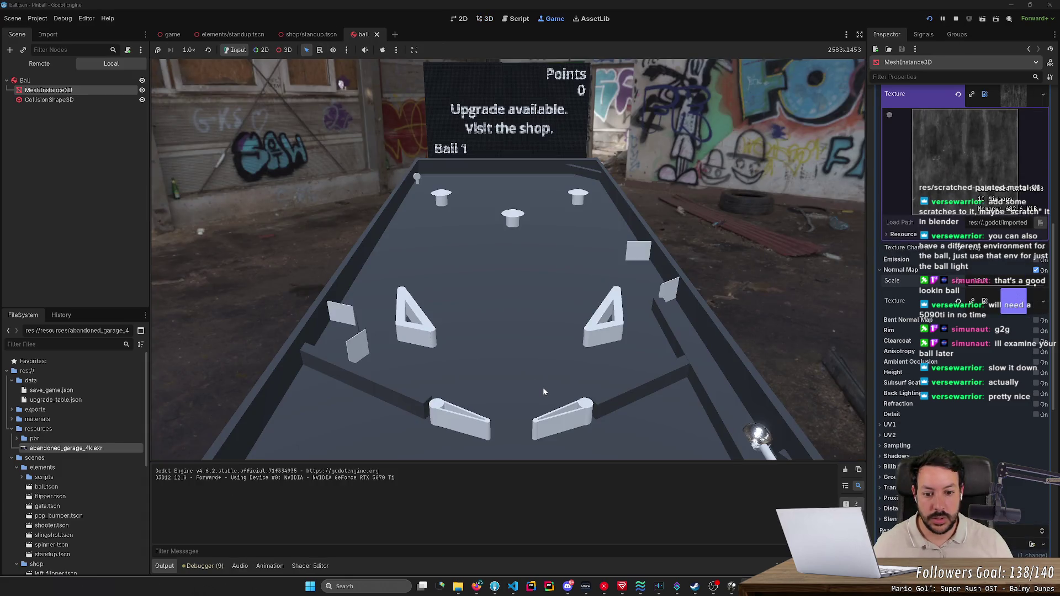
pyautogui.press('Right')
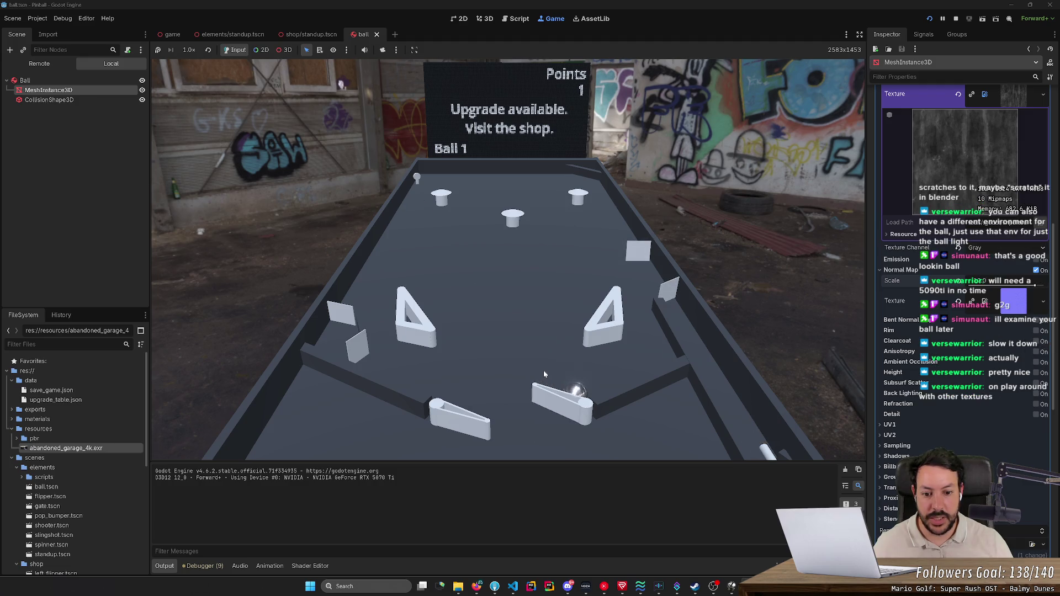
pyautogui.press('Right')
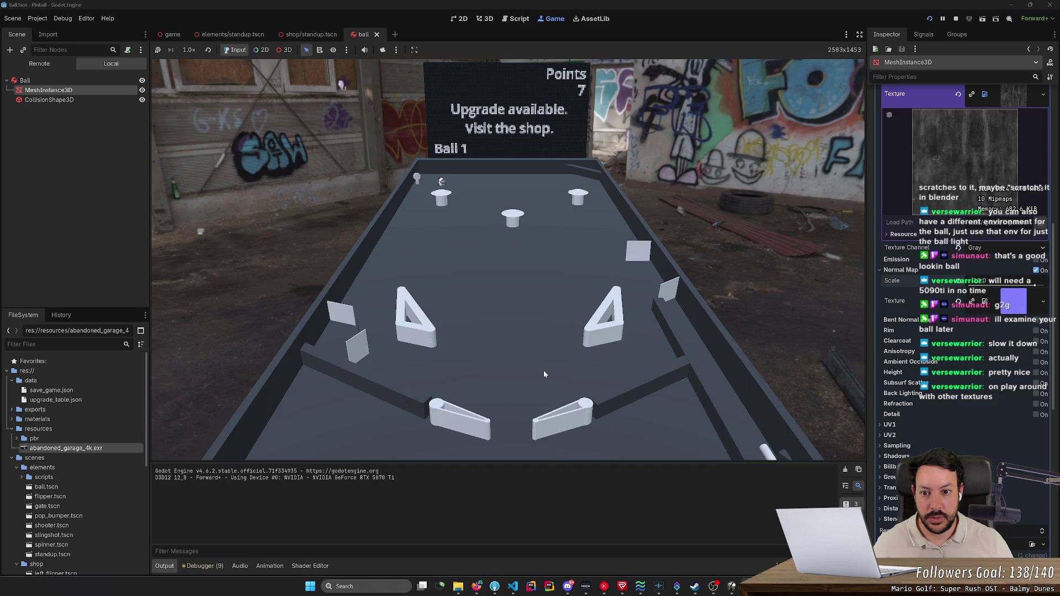
pyautogui.press('Left')
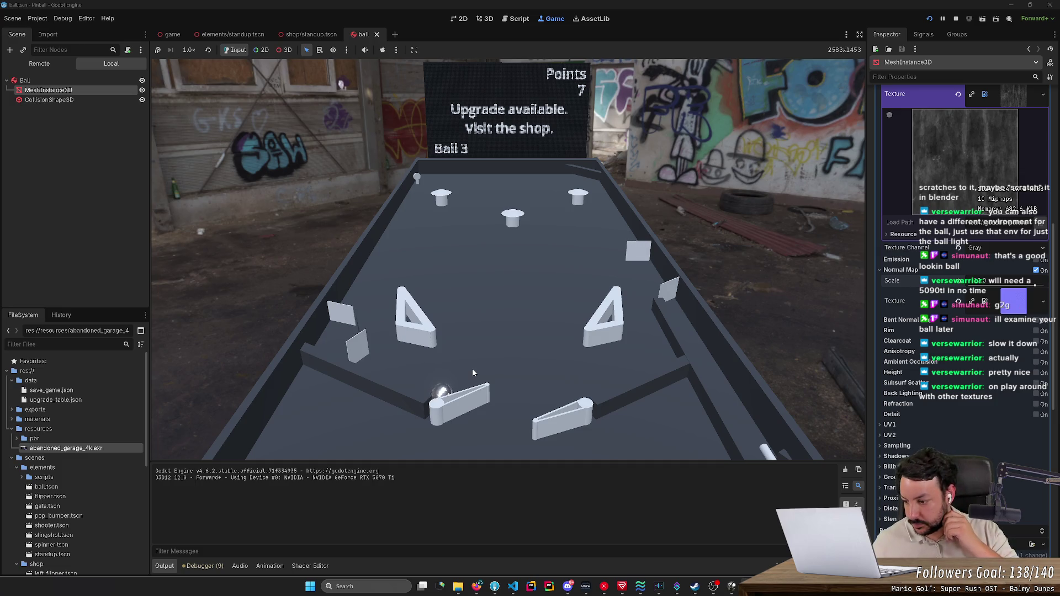
pyautogui.click(958, 18)
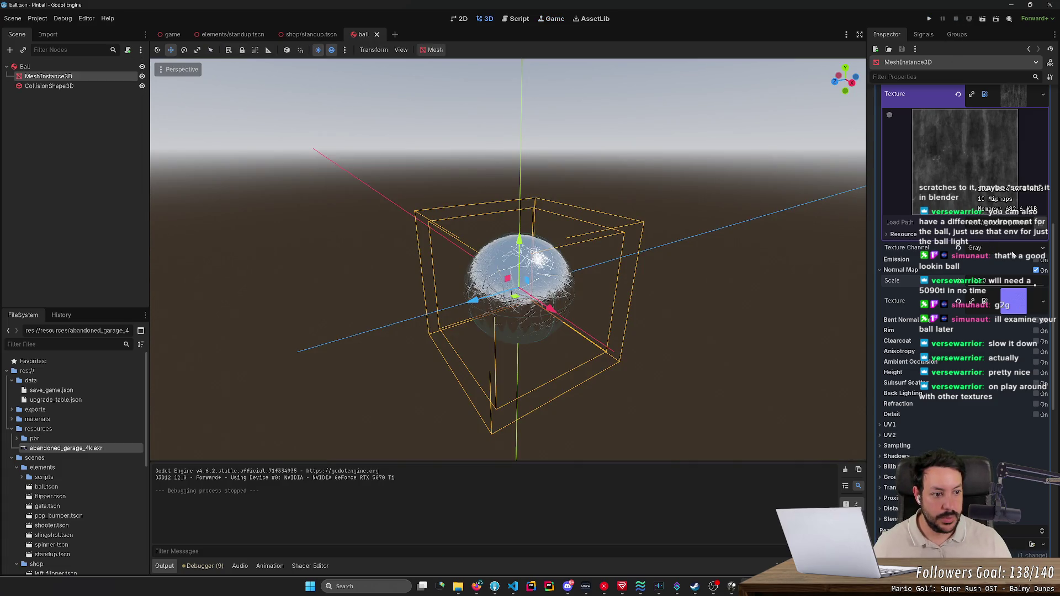
# - Check the normal map texture options and move the texture archive window to the left
pyautogui.click(1037, 306)
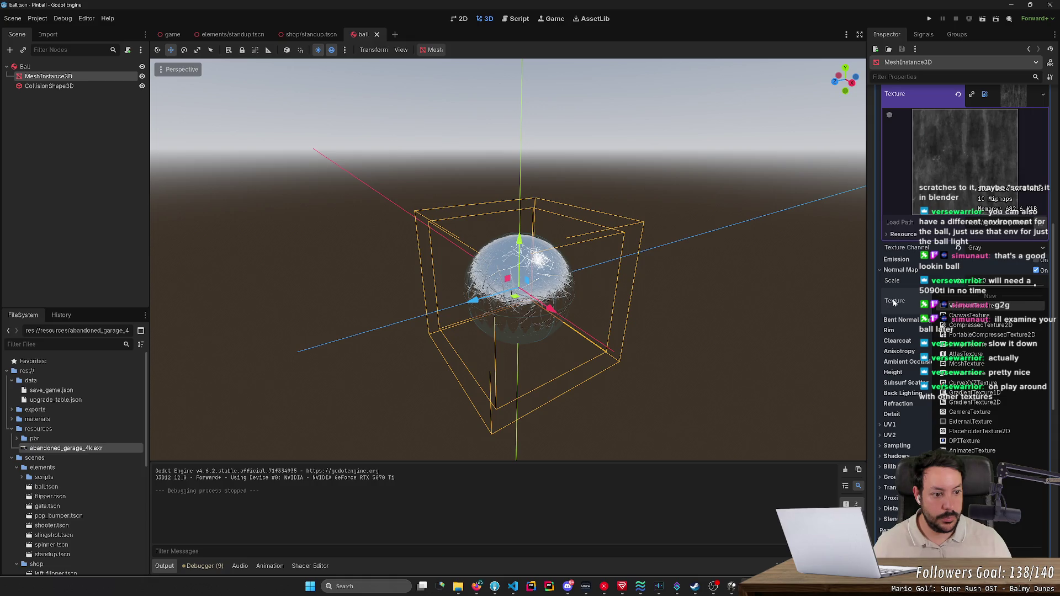
pyautogui.click(966, 306)
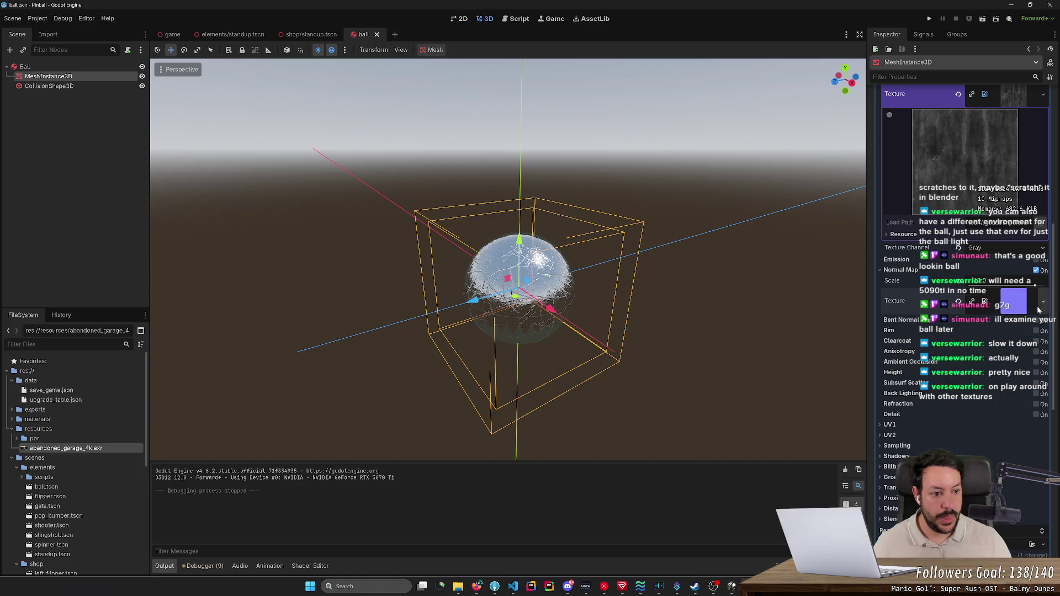
pyautogui.moveTo(442, 582)
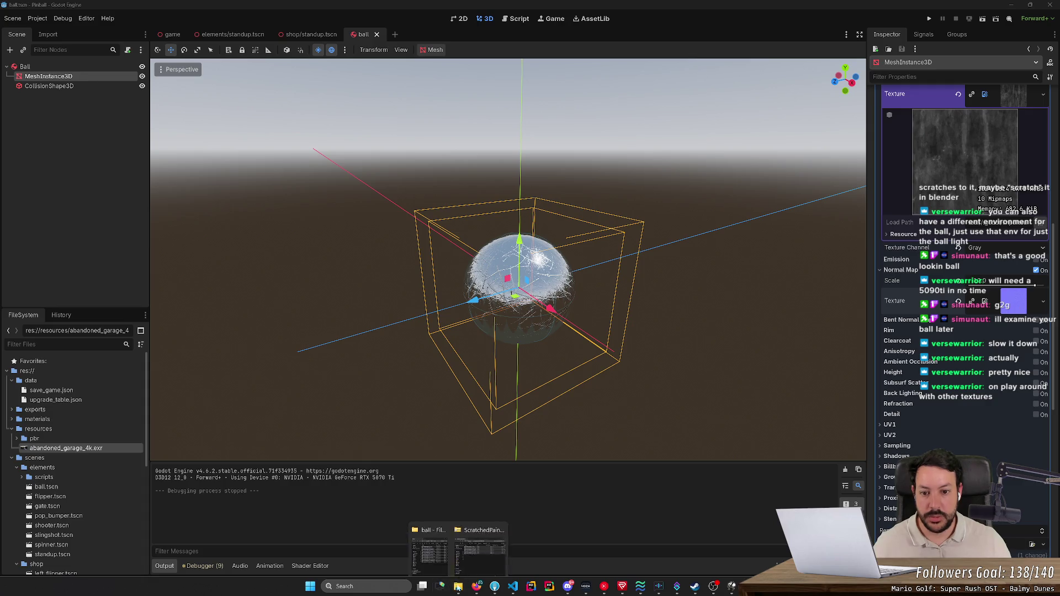
pyautogui.click(470, 536)
pyautogui.moveTo(798, 107); pyautogui.dragTo(349, 101)
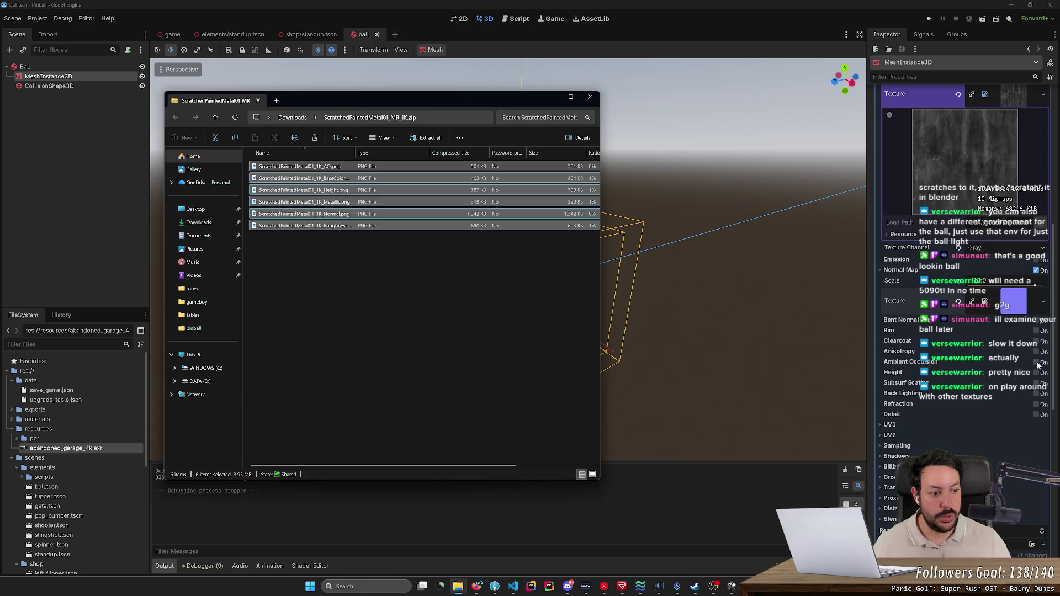
# - Enable ambient occlusion with ScratchedPaintedMetal01_1K_AO.png, save, raise Light Affect high, and run the game
pyautogui.click(1036, 362)
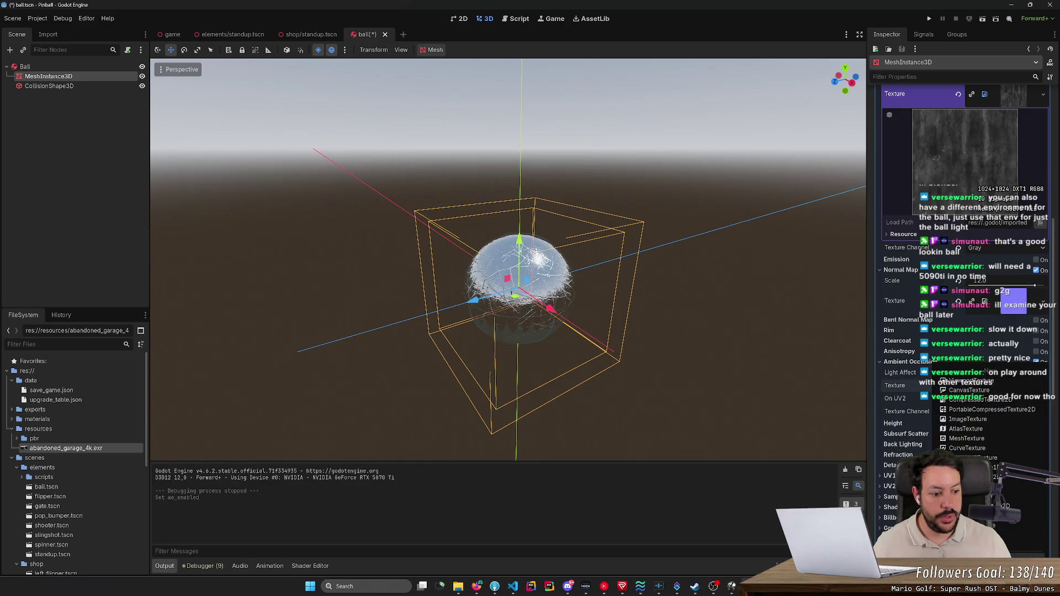
pyautogui.click(1032, 385)
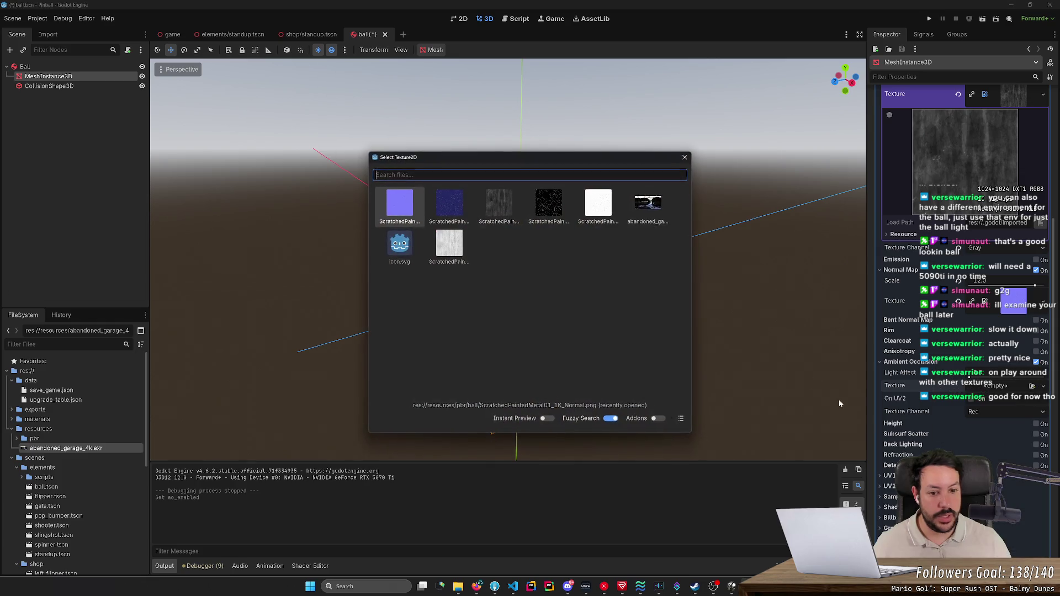
pyautogui.click(682, 418)
pyautogui.doubleClick(506, 276)
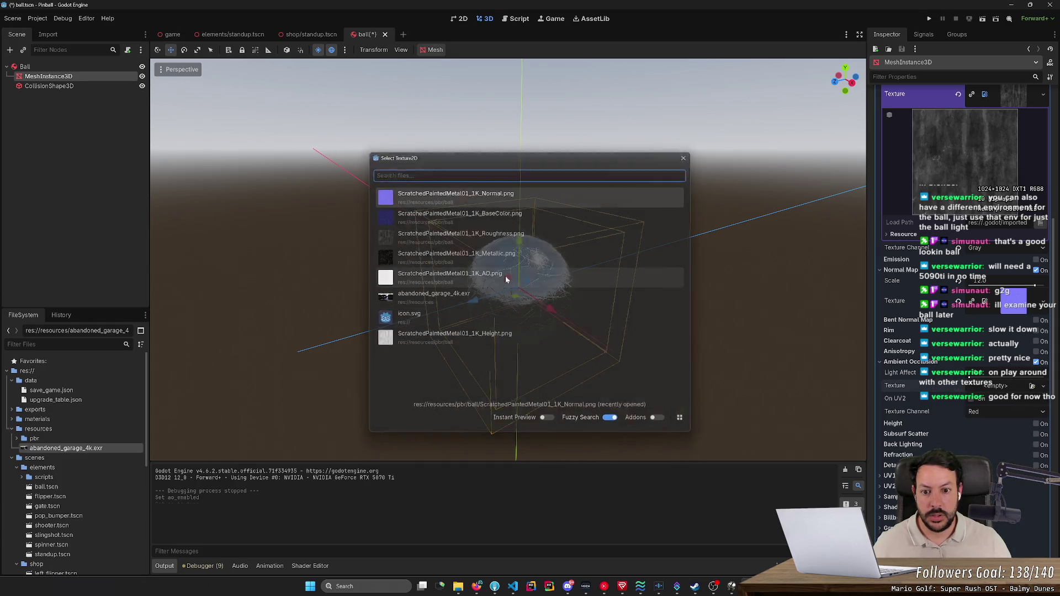
pyautogui.hotkey('ctrl', 's')
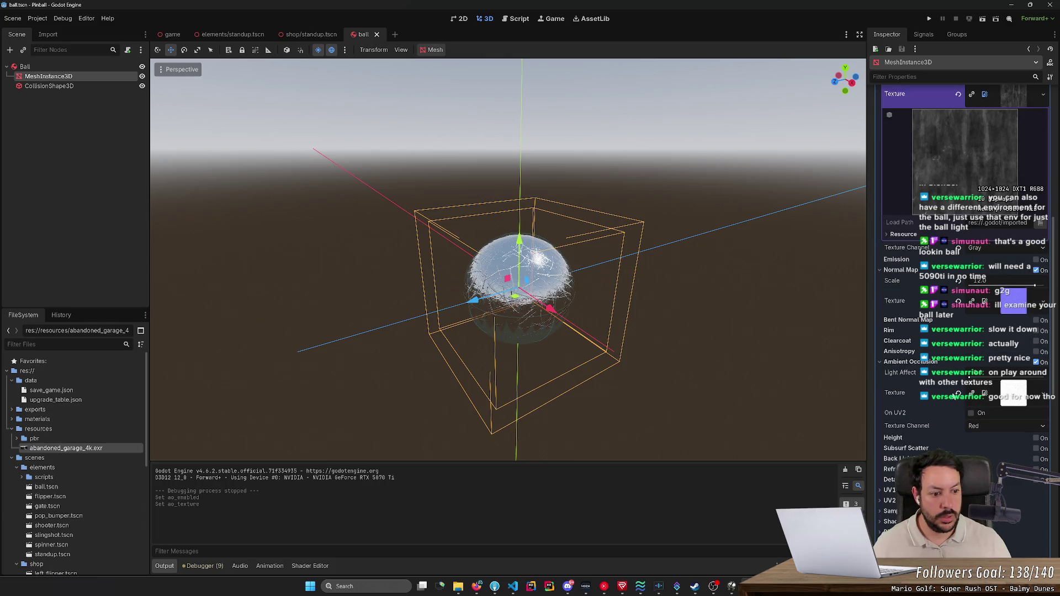
pyautogui.moveTo(970, 377); pyautogui.dragTo(1049, 383)
pyautogui.press('F5')
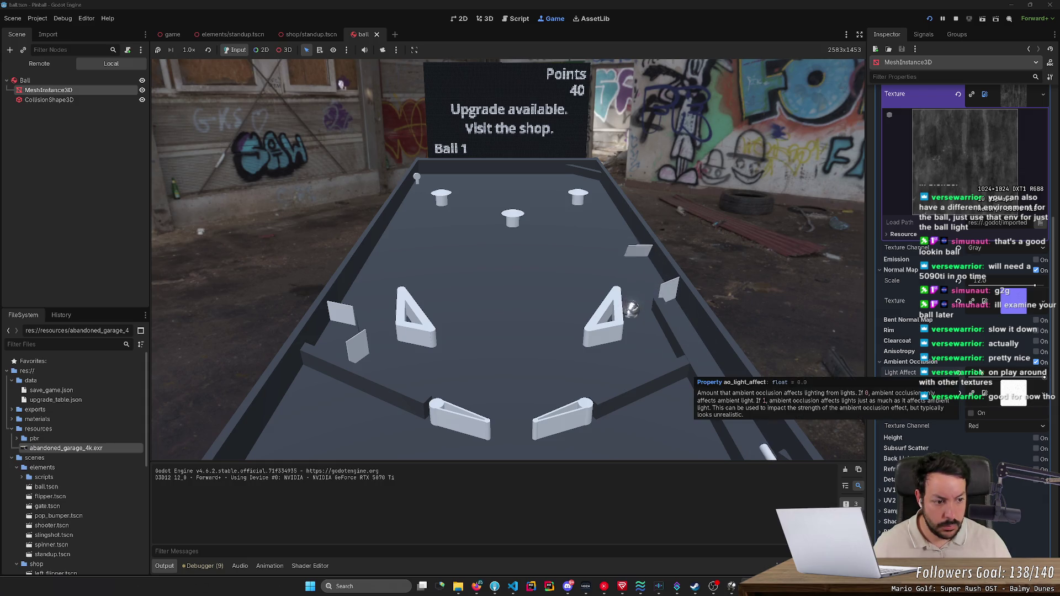
# - Adjust AO Light Affect and raise Normal Map Scale to 16.0 during the test run
pyautogui.click(1037, 377)
pyautogui.moveTo(989, 282); pyautogui.dragTo(1011, 282)
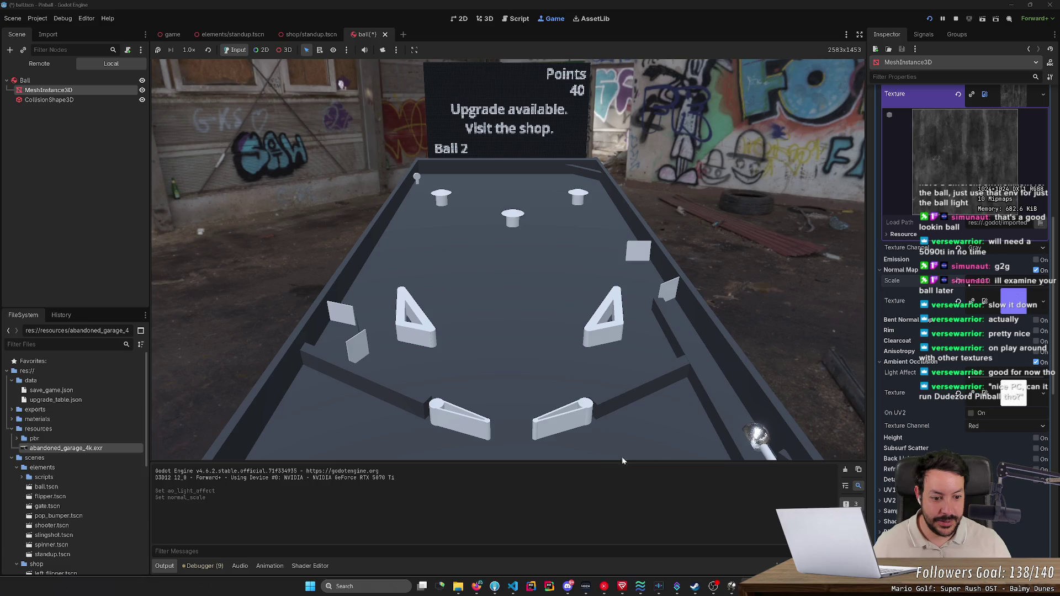
# - Retune Normal Map Scale, trying 0.4 and lower values, then save the scene
pyautogui.moveTo(970, 288); pyautogui.dragTo(986, 285)
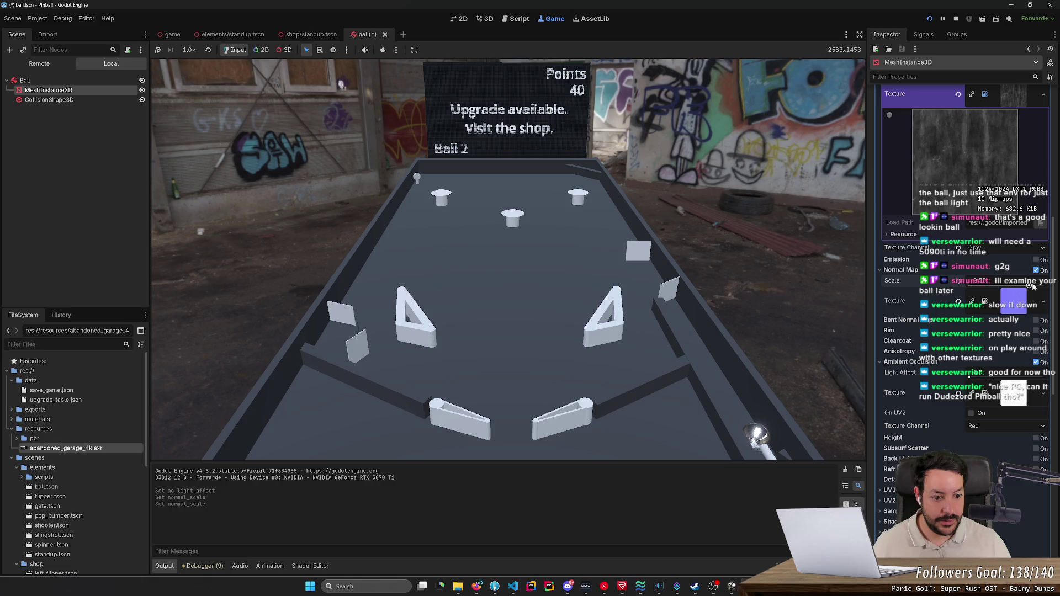
pyautogui.moveTo(1030, 285)
pyautogui.mouseDown()
pyautogui.moveTo(986, 284)
pyautogui.moveTo(996, 287)
pyautogui.mouseUp()
pyautogui.click(984, 288)
pyautogui.write('0.4')
pyautogui.press('Return')
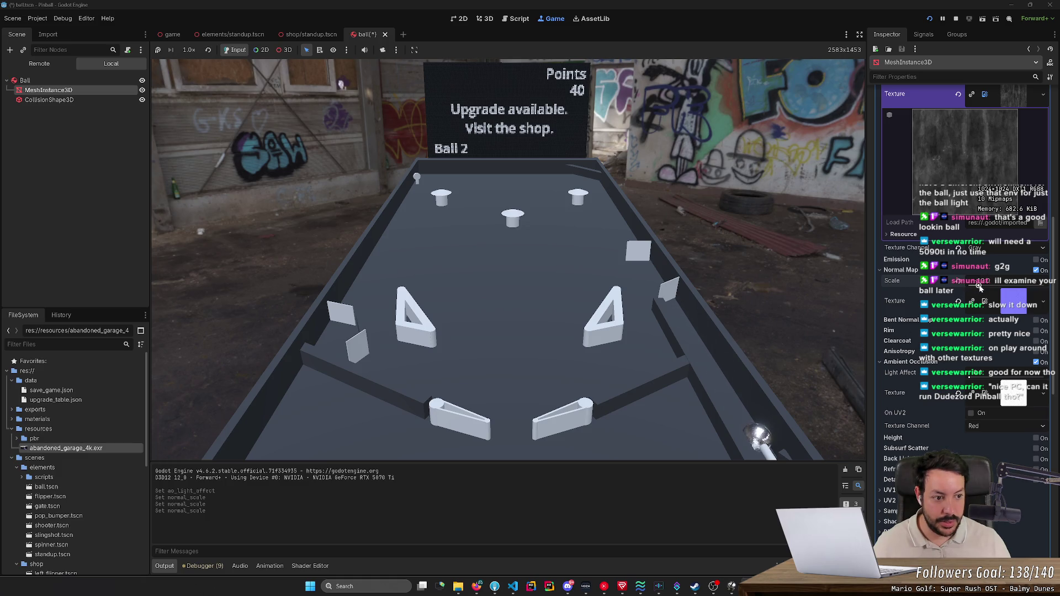
pyautogui.moveTo(979, 287); pyautogui.dragTo(933, 288)
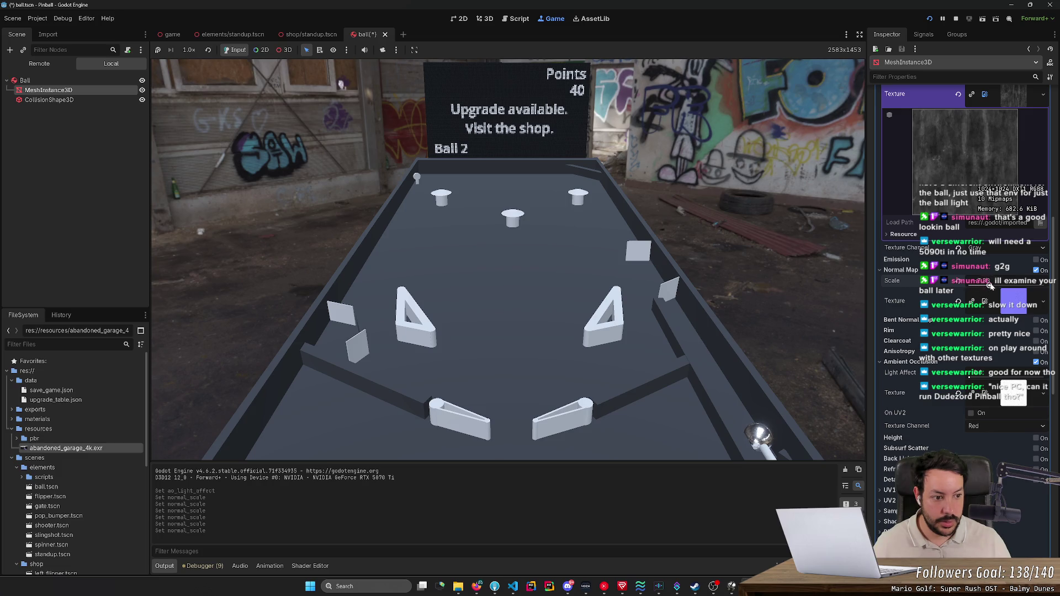
pyautogui.moveTo(1008, 287); pyautogui.dragTo(972, 285)
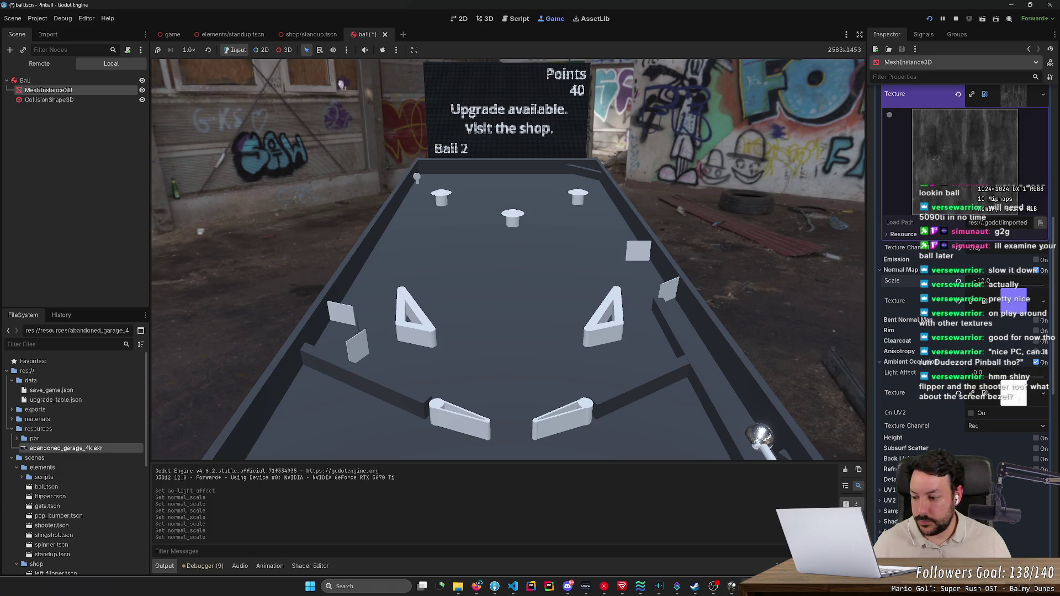
pyautogui.hotkey('ctrl', 's')
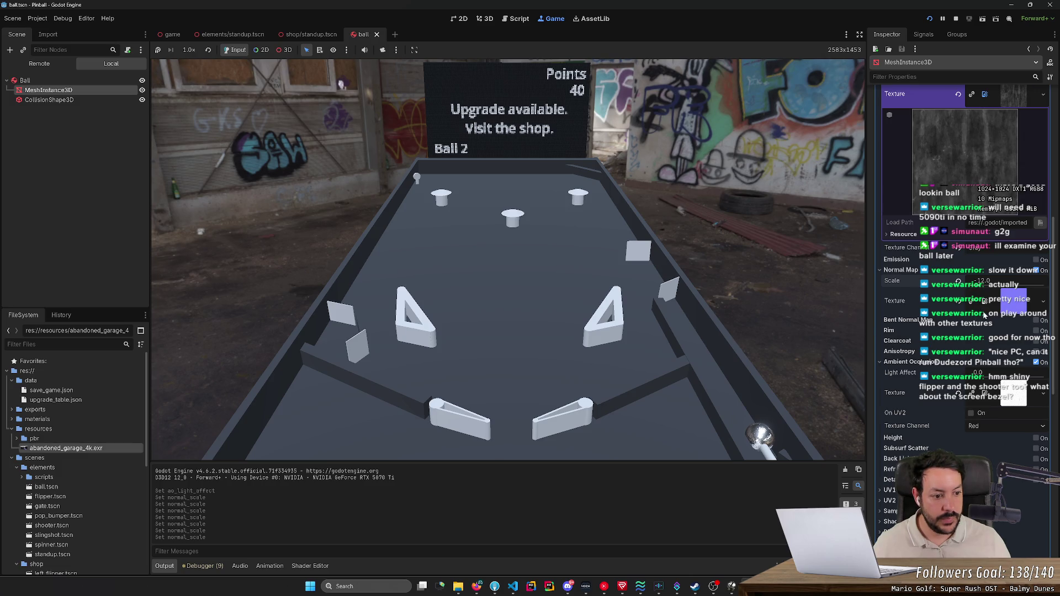
# - Try AO Light Affect 0.34, the Gray channel and UV2, then disable ambient occlusion and save
pyautogui.moveTo(994, 381); pyautogui.dragTo(998, 377)
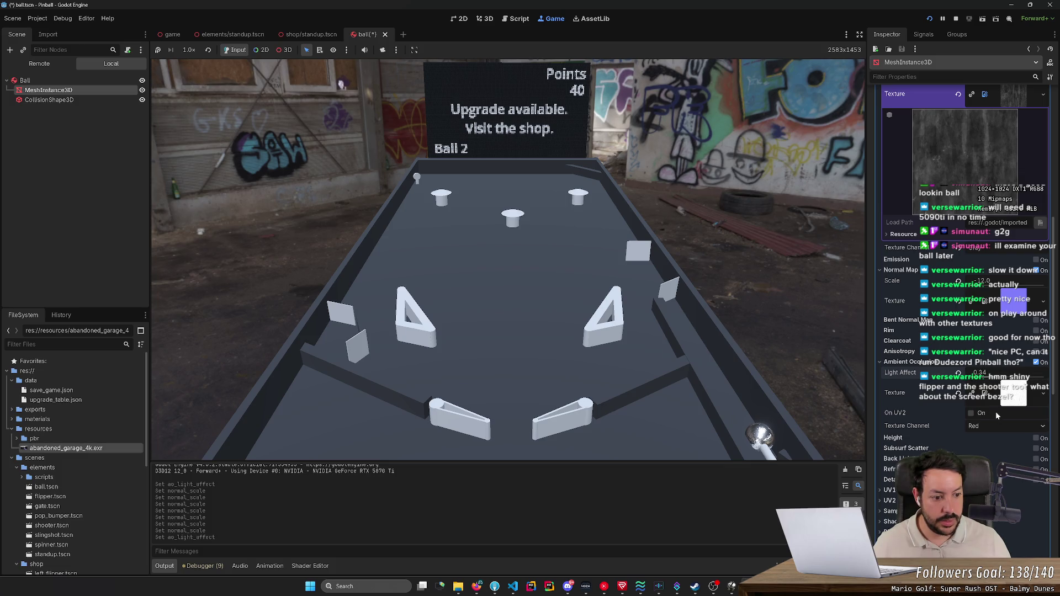
pyautogui.click(999, 426)
pyautogui.click(1017, 480)
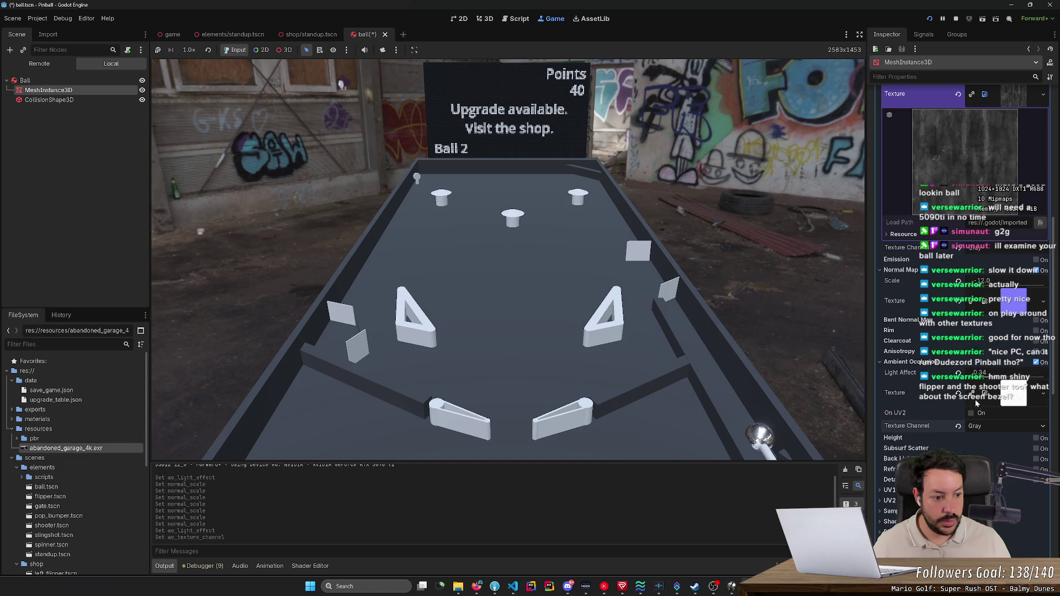
pyautogui.click(971, 413)
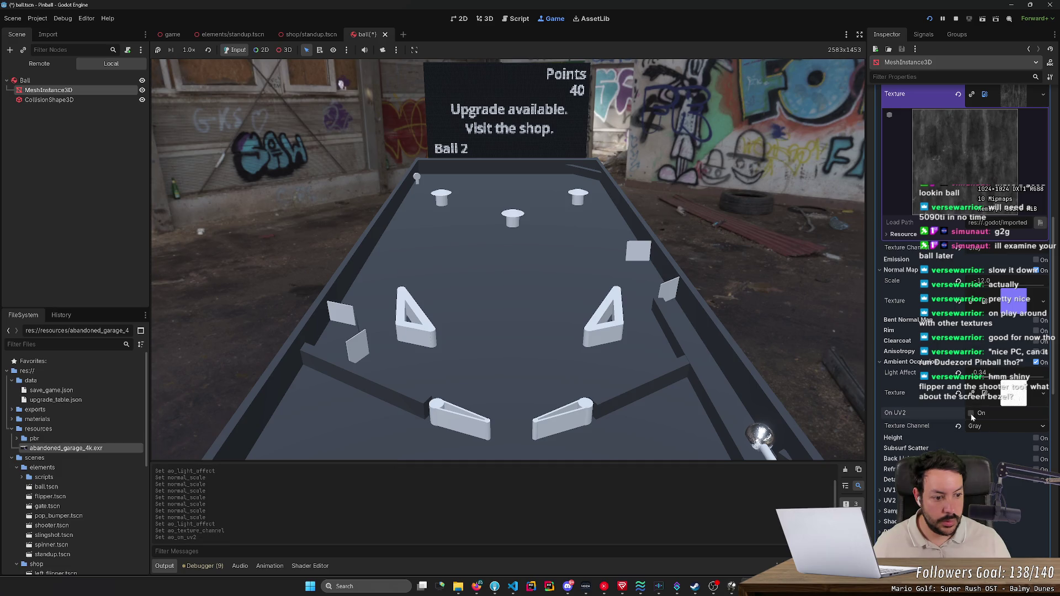
pyautogui.click(972, 413)
pyautogui.click(1035, 364)
pyautogui.click(1036, 362)
pyautogui.hotkey('ctrl', 's')
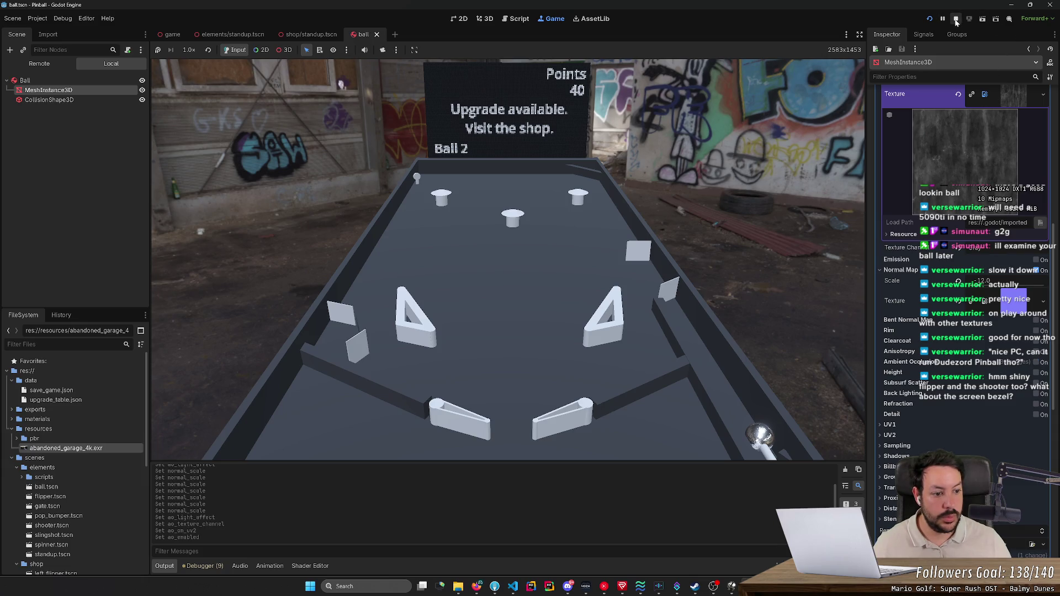
# - Set metallic to 1.0 and specular to about 0.96
pyautogui.scroll(5, 943, 271)
pyautogui.scroll(2, 943, 270)
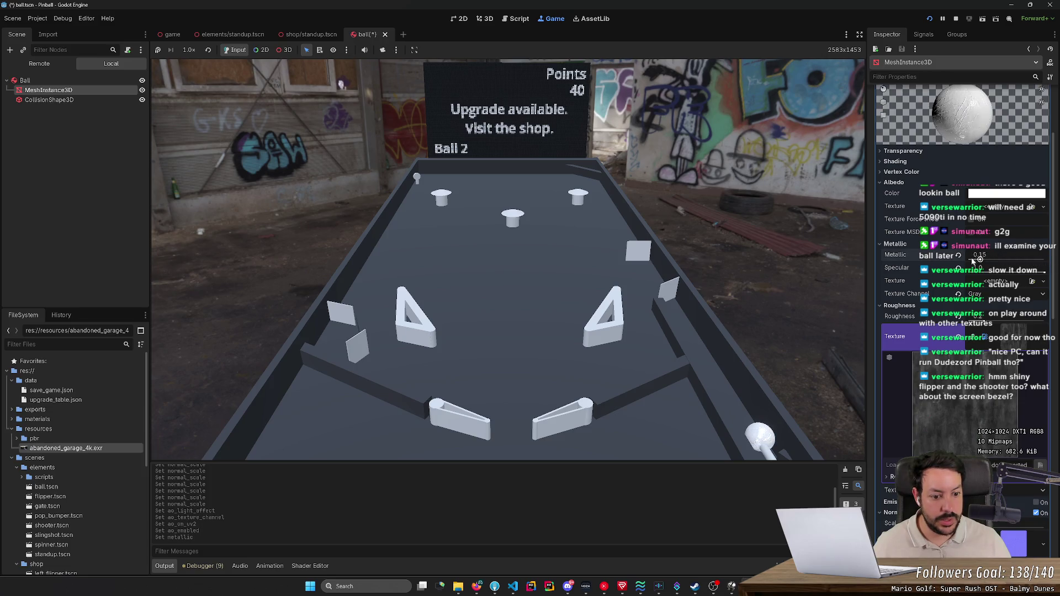
pyautogui.moveTo(1044, 261); pyautogui.dragTo(1043, 274)
pyautogui.moveTo(978, 271); pyautogui.dragTo(1046, 273)
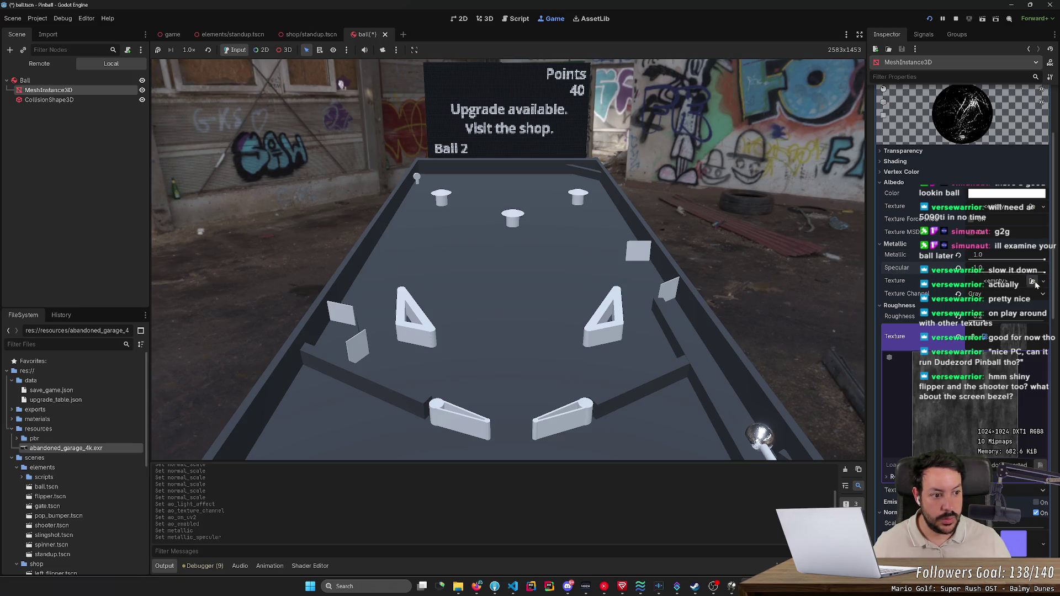
# - Assign the roughness texture to the ball material from the texture list
pyautogui.click(1015, 283)
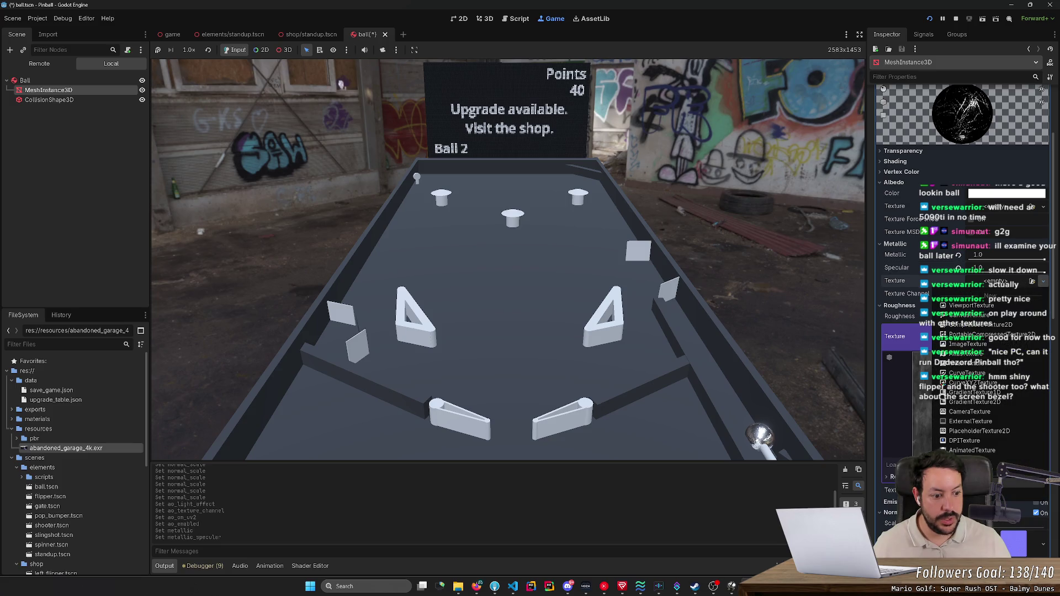
pyautogui.click(997, 483)
pyautogui.click(681, 418)
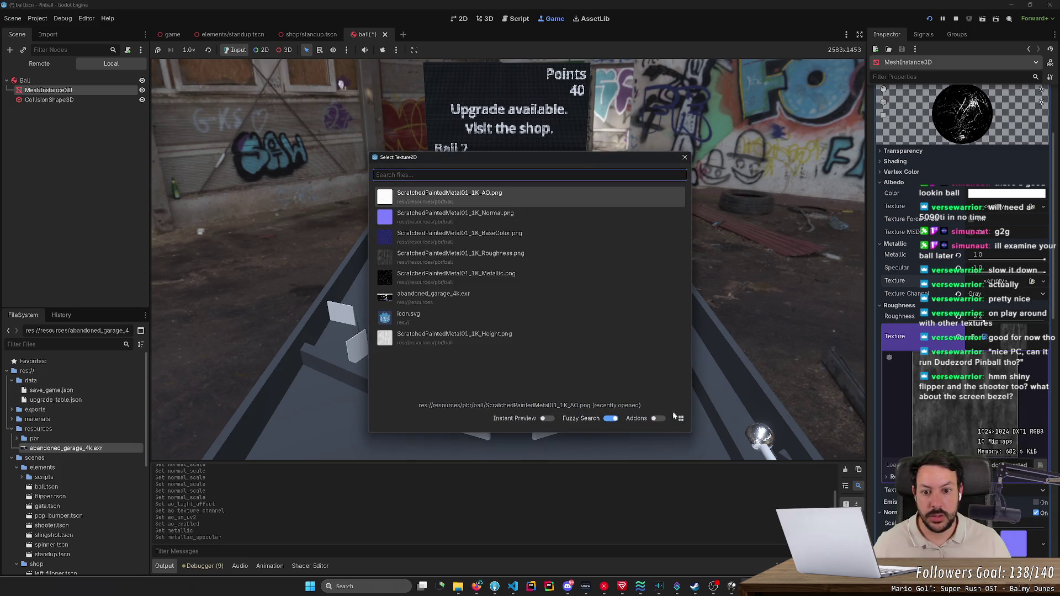
pyautogui.click(493, 276)
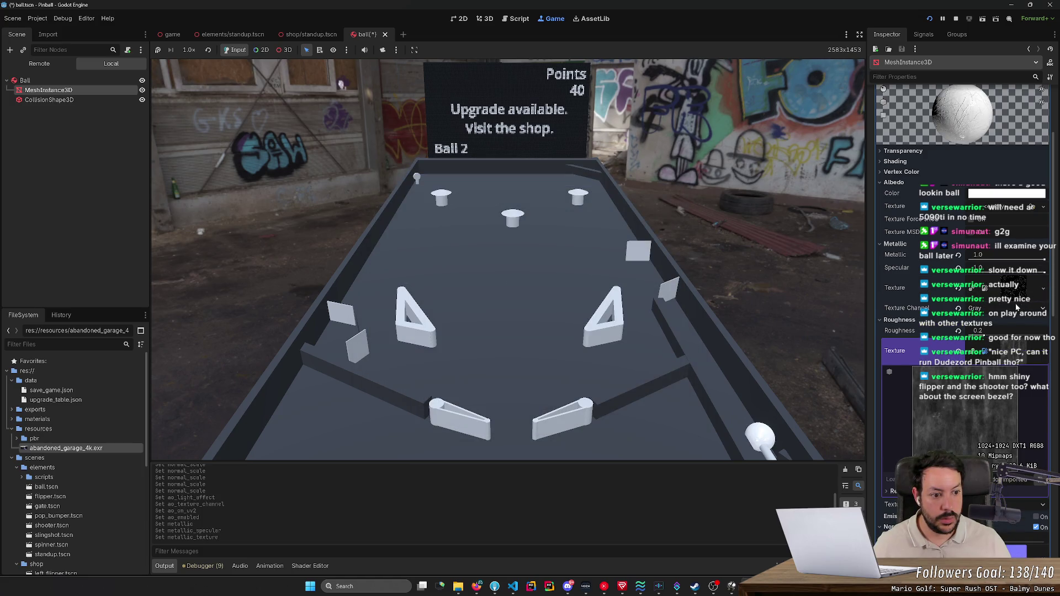
# - Compare metallic at 0.0 and 1.0, then inspect the metallic texture preview
pyautogui.moveTo(1044, 259)
pyautogui.mouseDown()
pyautogui.moveTo(947, 265)
pyautogui.moveTo(1043, 259)
pyautogui.mouseUp()
pyautogui.click(1042, 272)
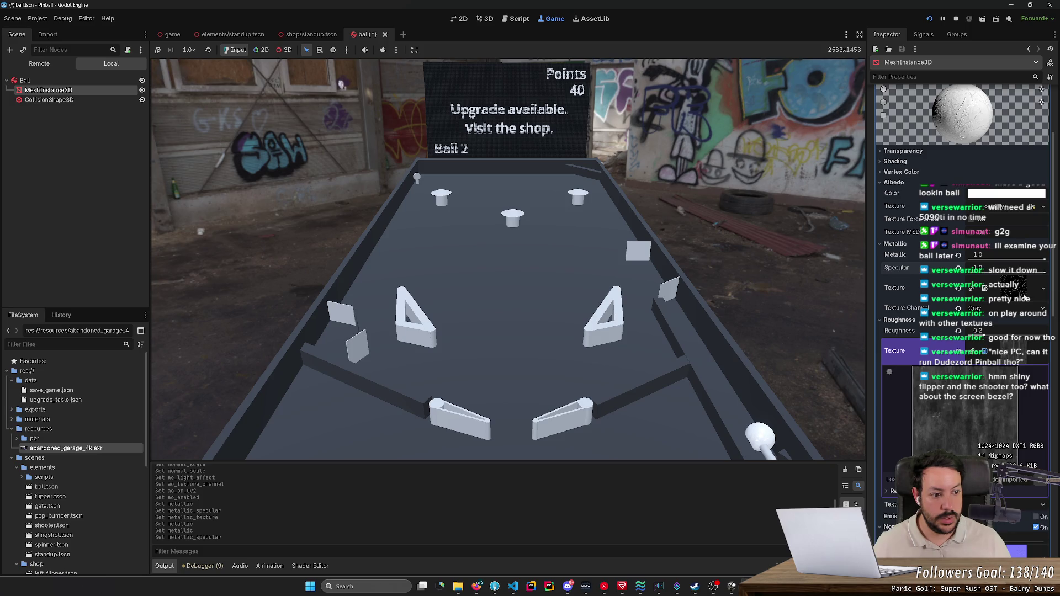
pyautogui.click(1043, 288)
pyautogui.press('Escape')
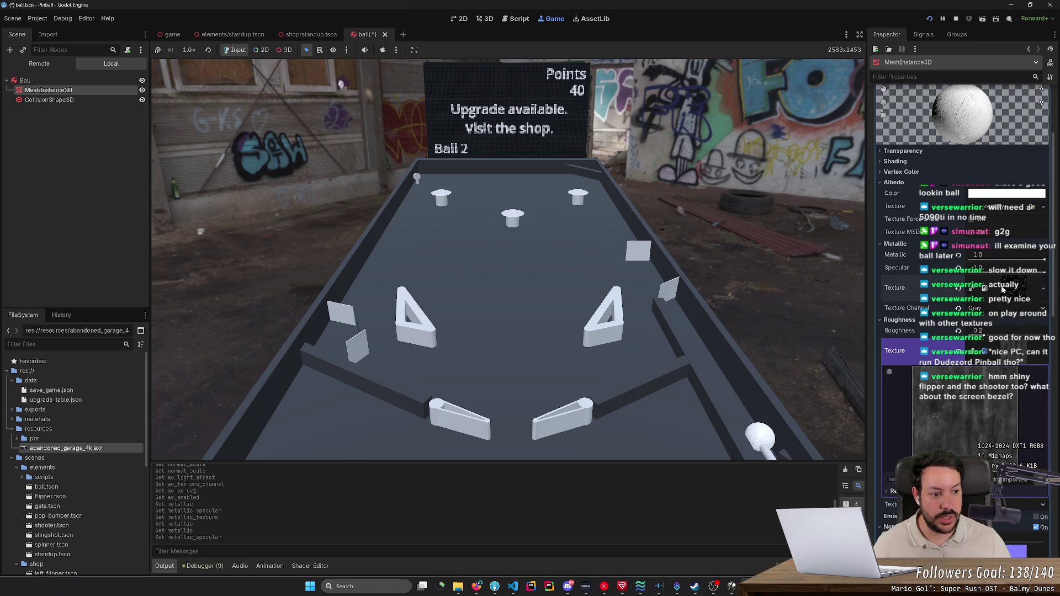
pyautogui.click(1016, 286)
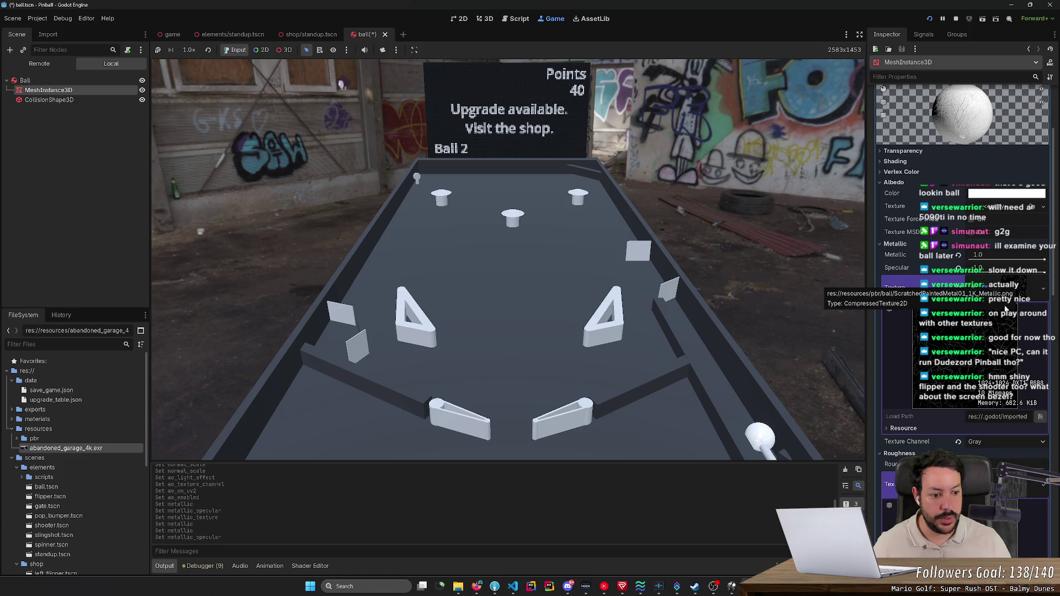
pyautogui.click(1016, 292)
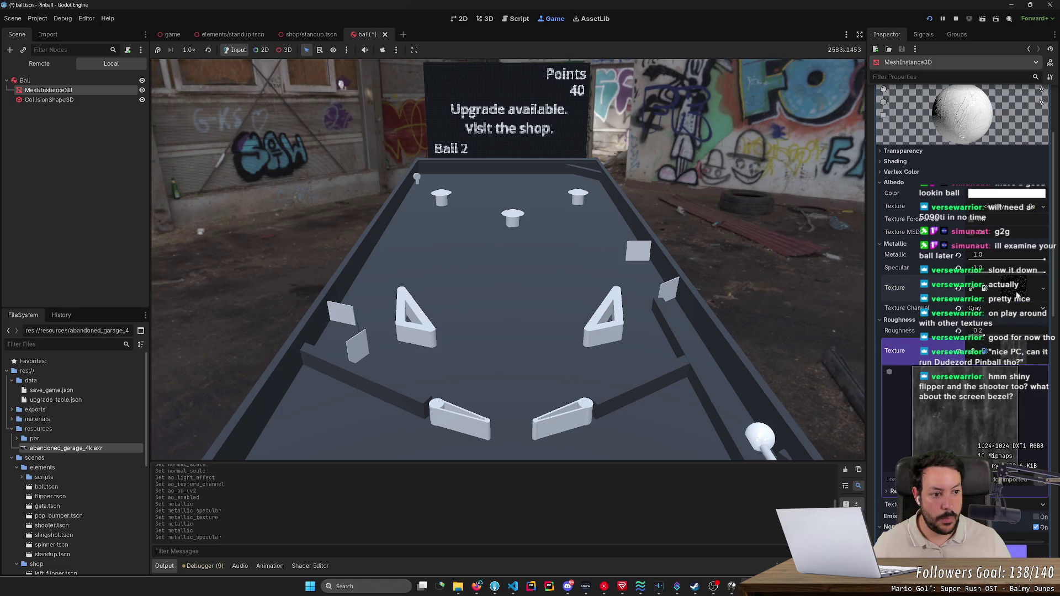
pyautogui.click(1018, 292)
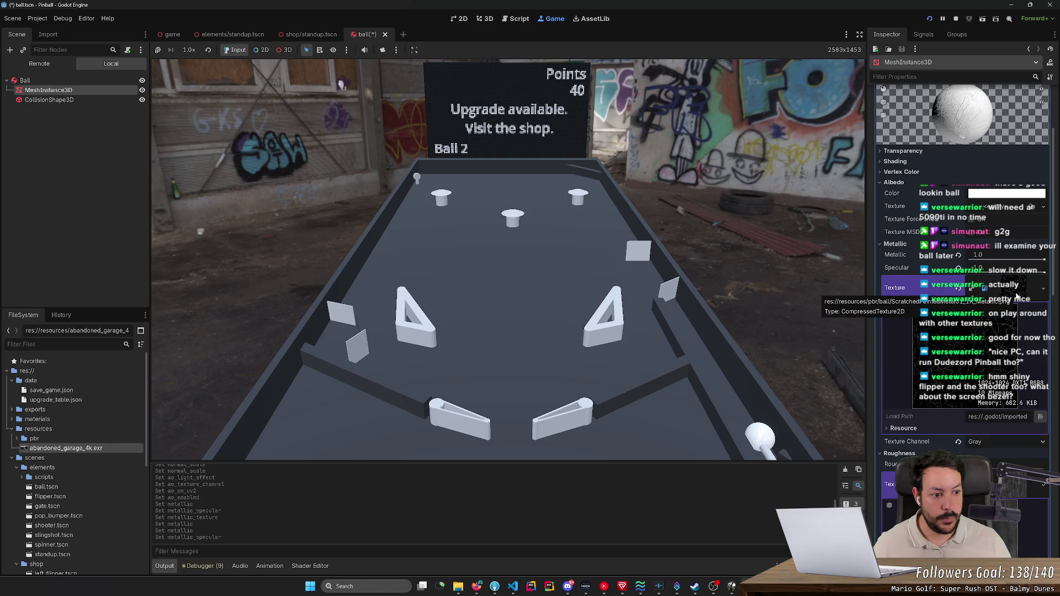
pyautogui.click(1016, 284)
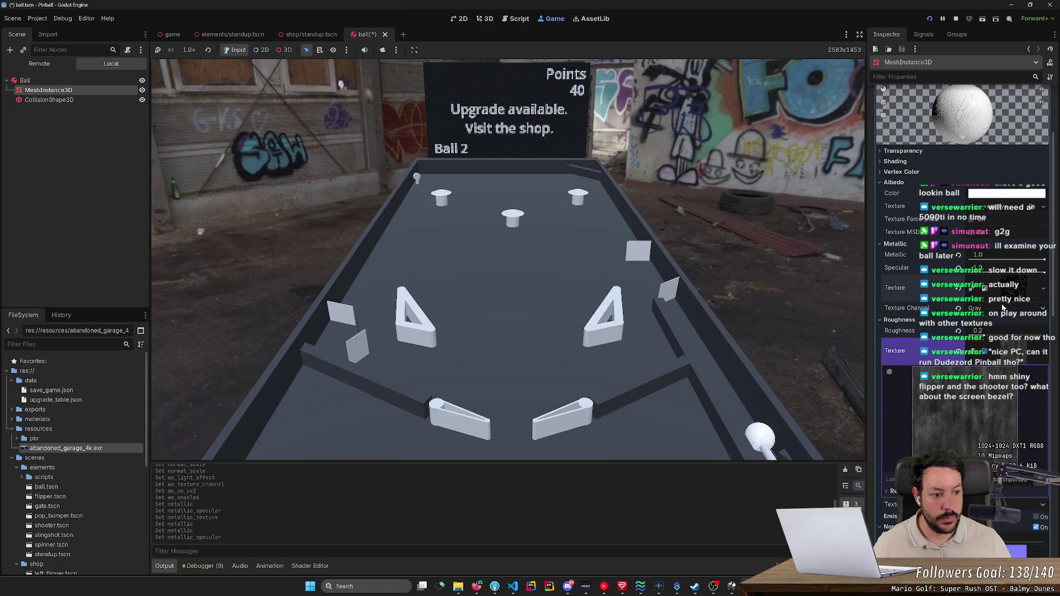
# - Switch the metallic texture channel from Gray to Green, then to Alpha
pyautogui.click(976, 309)
pyautogui.click(977, 321)
pyautogui.click(989, 309)
pyautogui.click(995, 331)
pyautogui.click(988, 309)
pyautogui.click(992, 356)
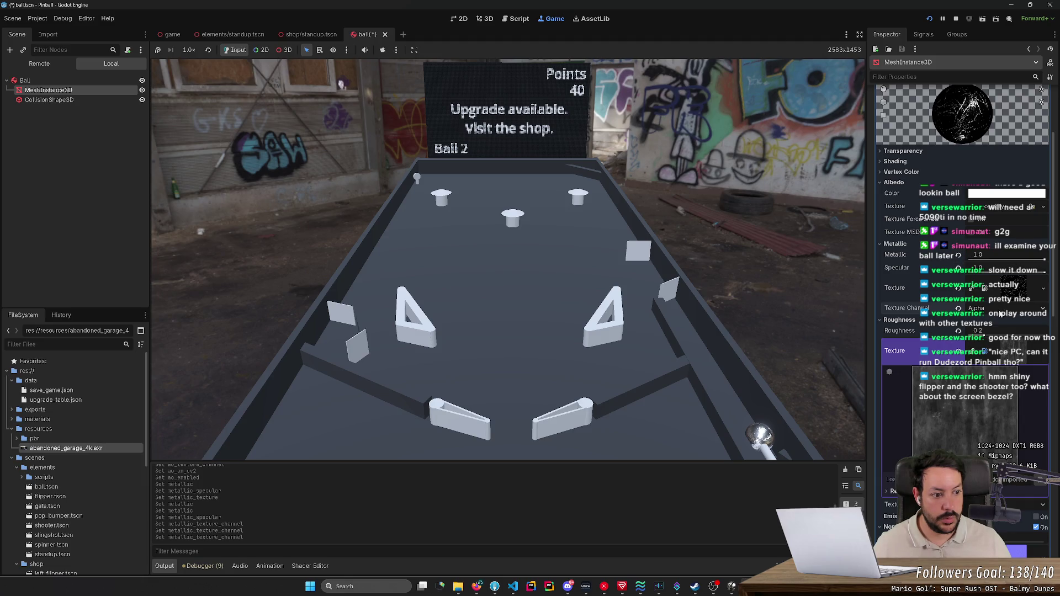
# - Save, turn the normal map off while launching a ball to compare, then re-enable and save
pyautogui.hotkey('ctrl', 's')
pyautogui.scroll(-5, 987, 405)
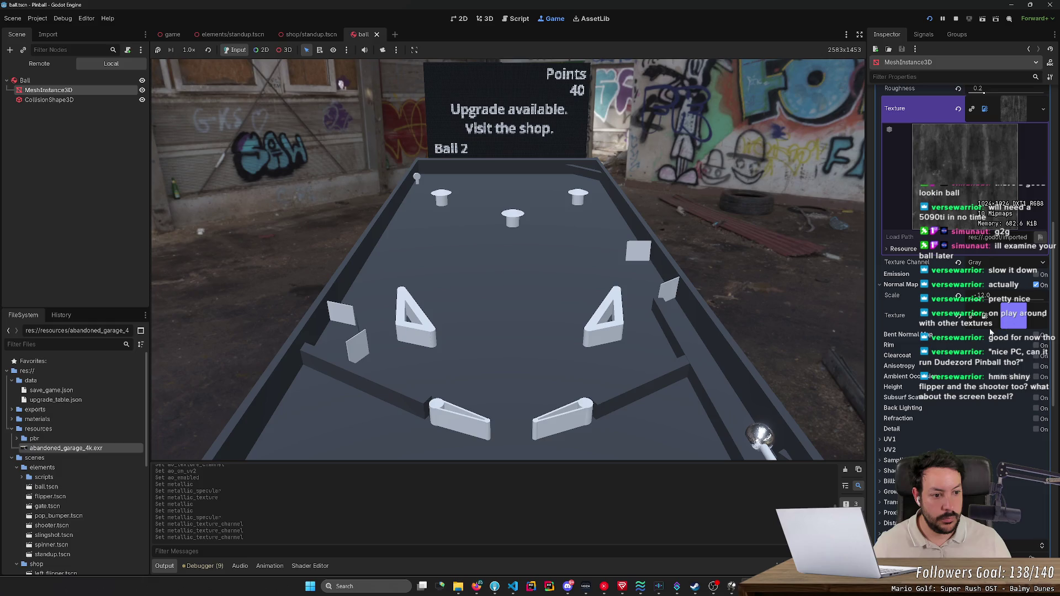
pyautogui.click(1036, 285)
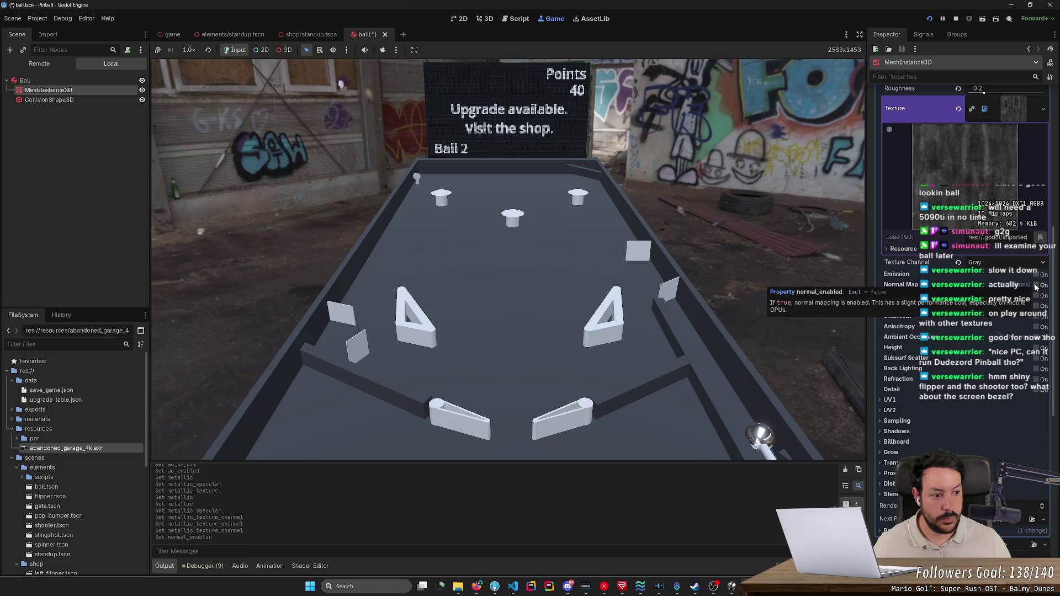
pyautogui.click(787, 350)
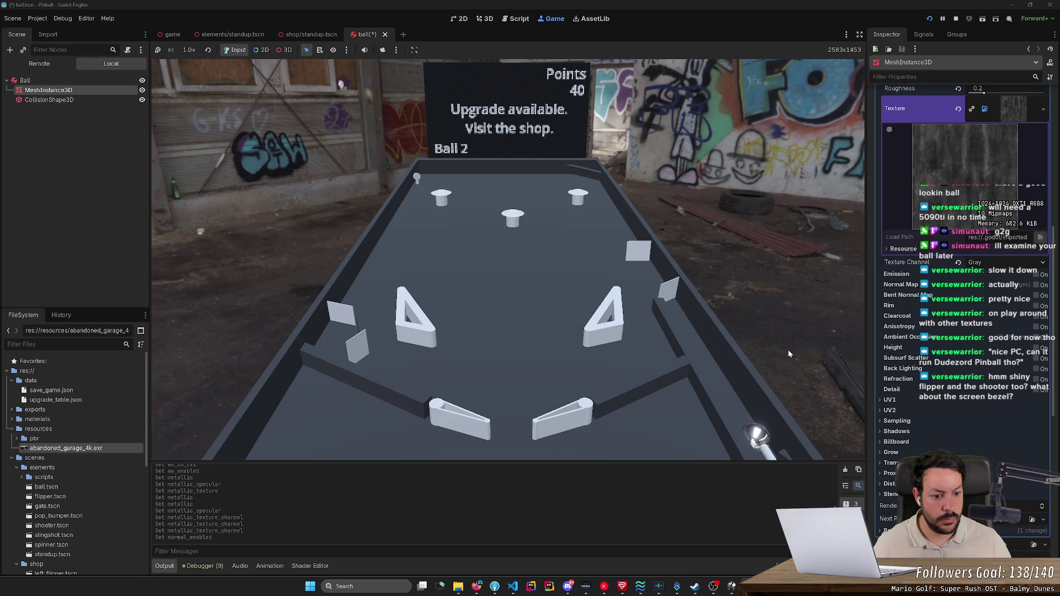
pyautogui.click(1036, 285)
pyautogui.hotkey('ctrl', 's')
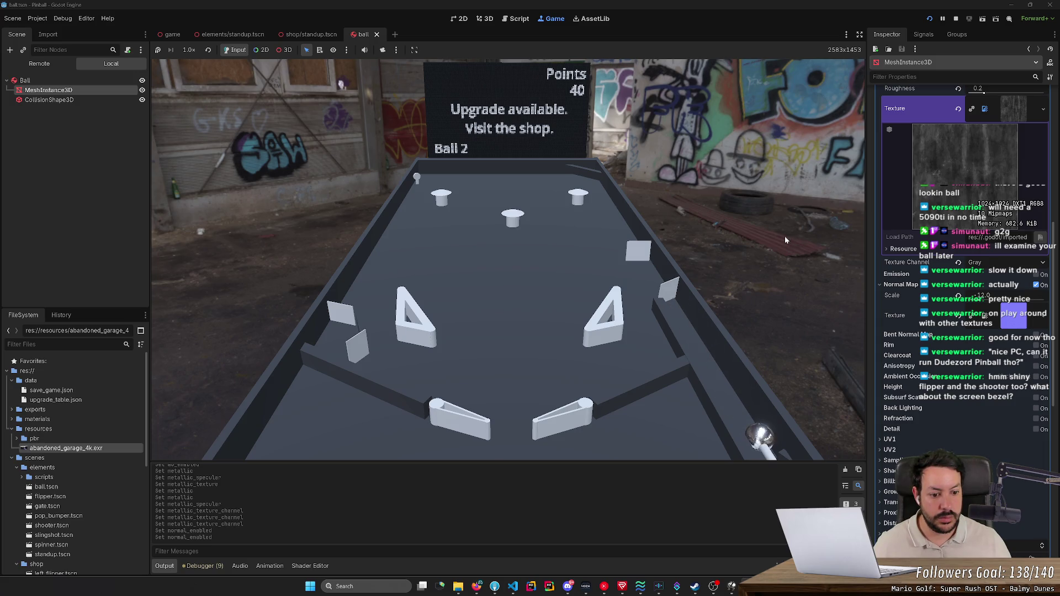
# - Play the ball with the left and right flippers to watch the metallic material
pyautogui.press('Right')
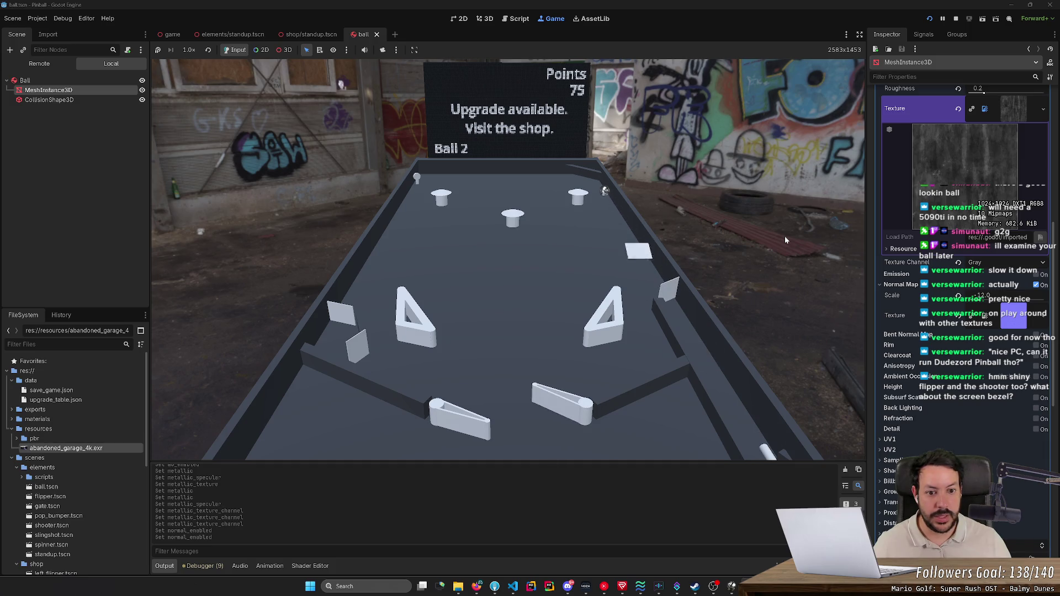
pyautogui.press('Right')
pyautogui.press('Right')
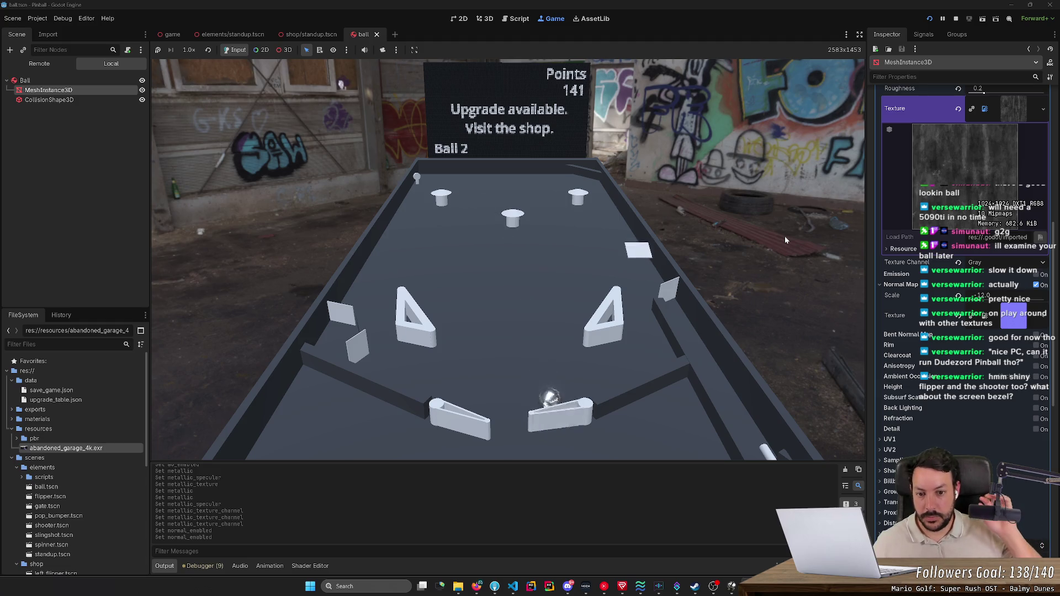
pyautogui.press('Left')
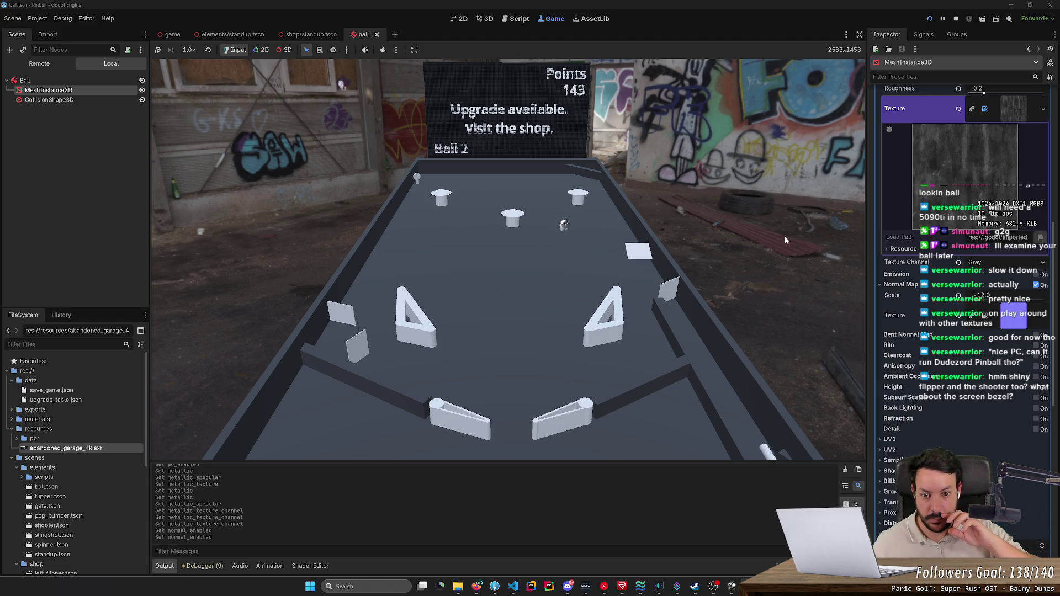
pyautogui.press('Right')
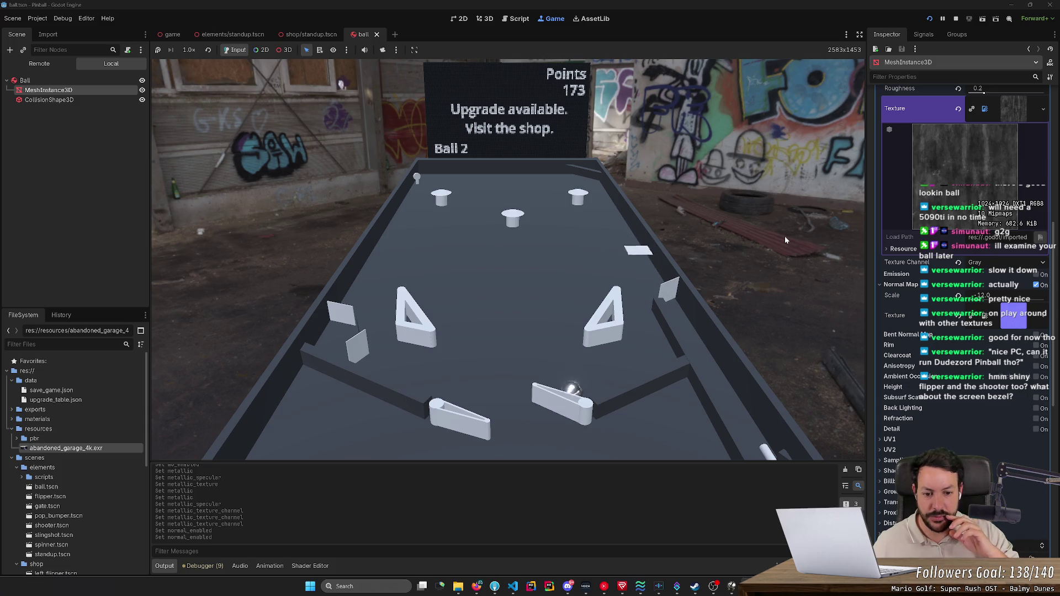
pyautogui.press('Right')
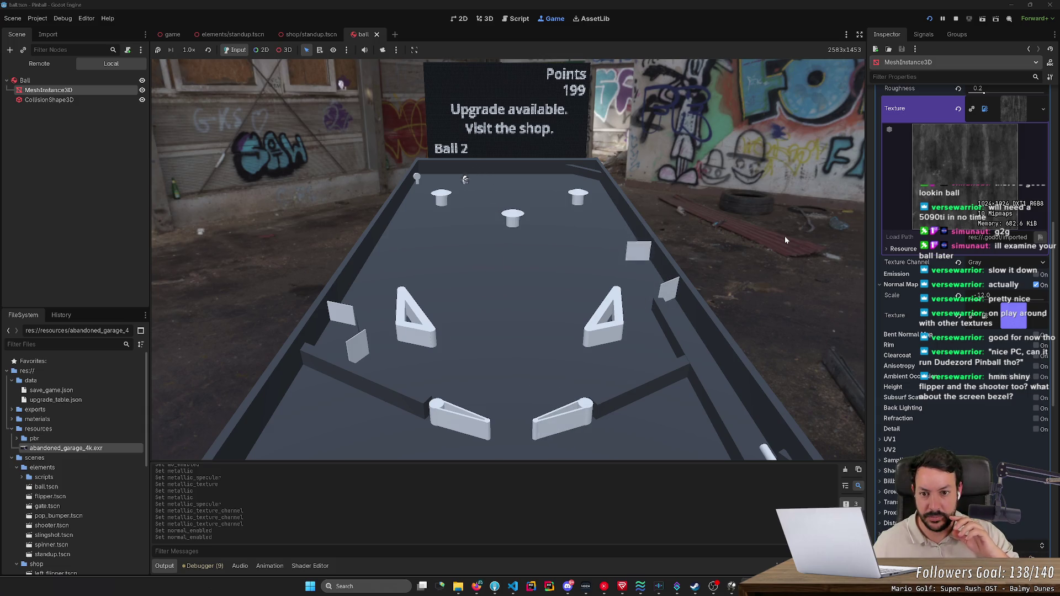
pyautogui.press('Left')
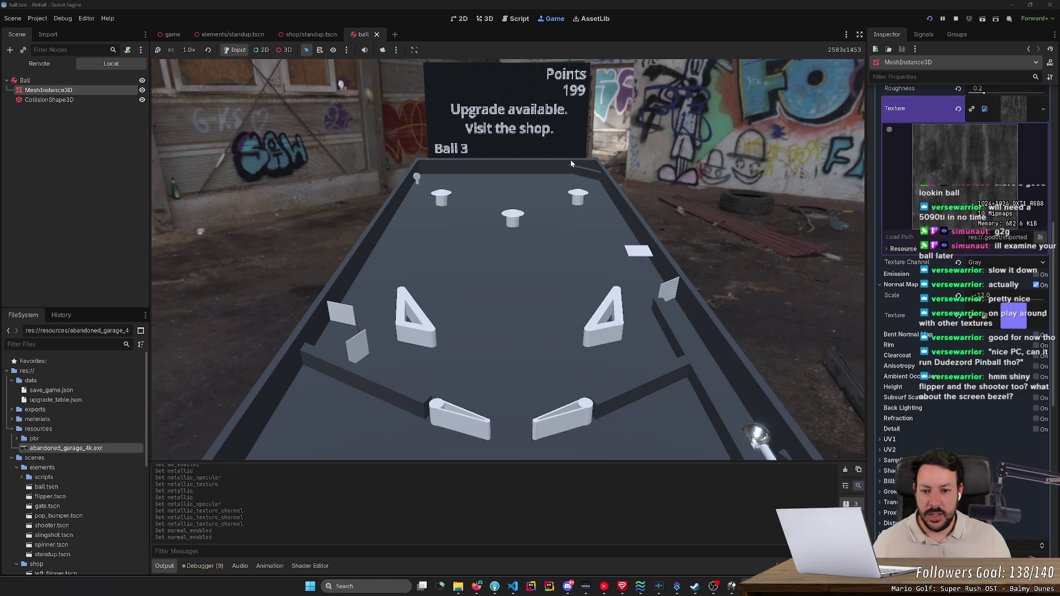
pyautogui.press('Left')
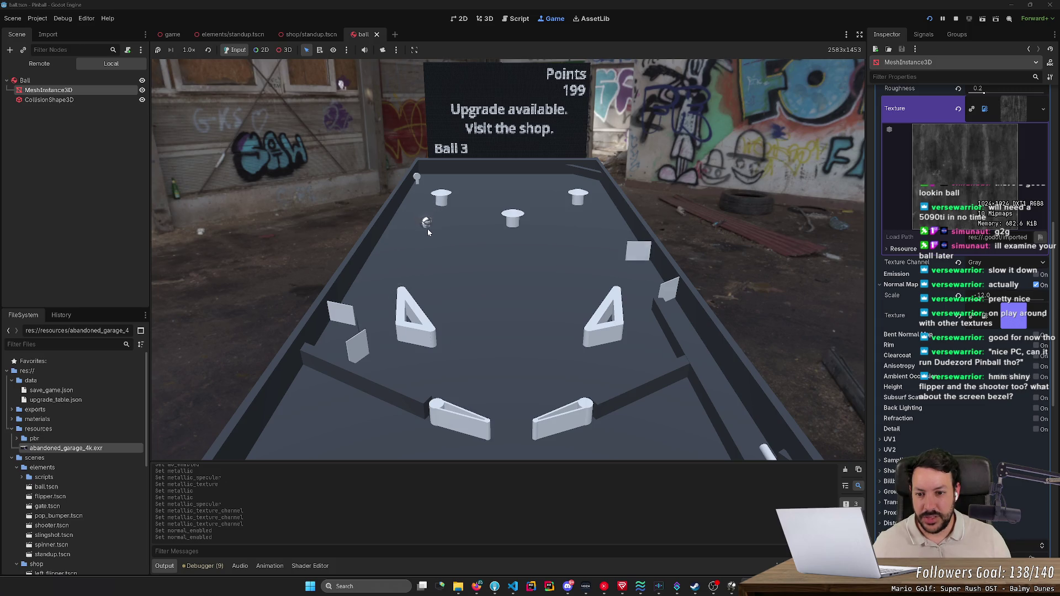
pyautogui.press('Left')
pyautogui.press('Left')
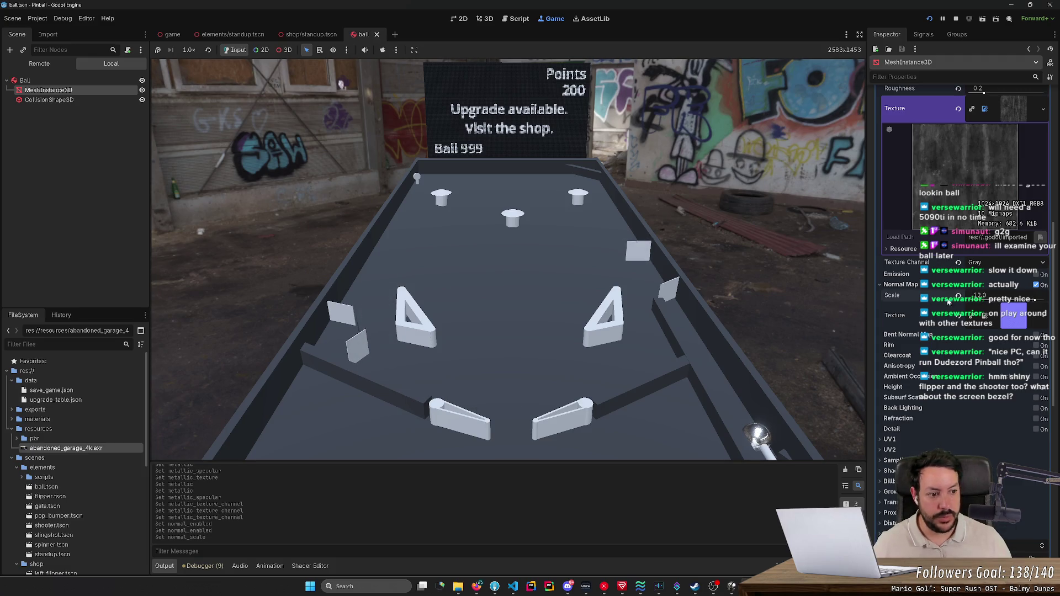
pyautogui.click(413, 199)
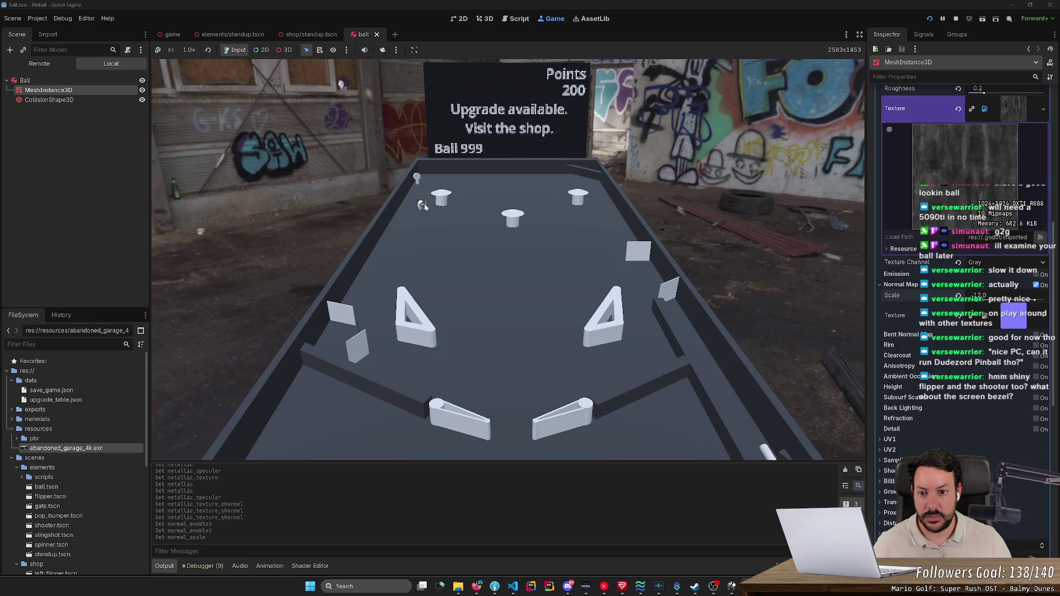
# - Lower Normal Map Scale to 10.0 and keep new balls in play with the flippers
pyautogui.moveTo(1000, 306); pyautogui.dragTo(983, 306)
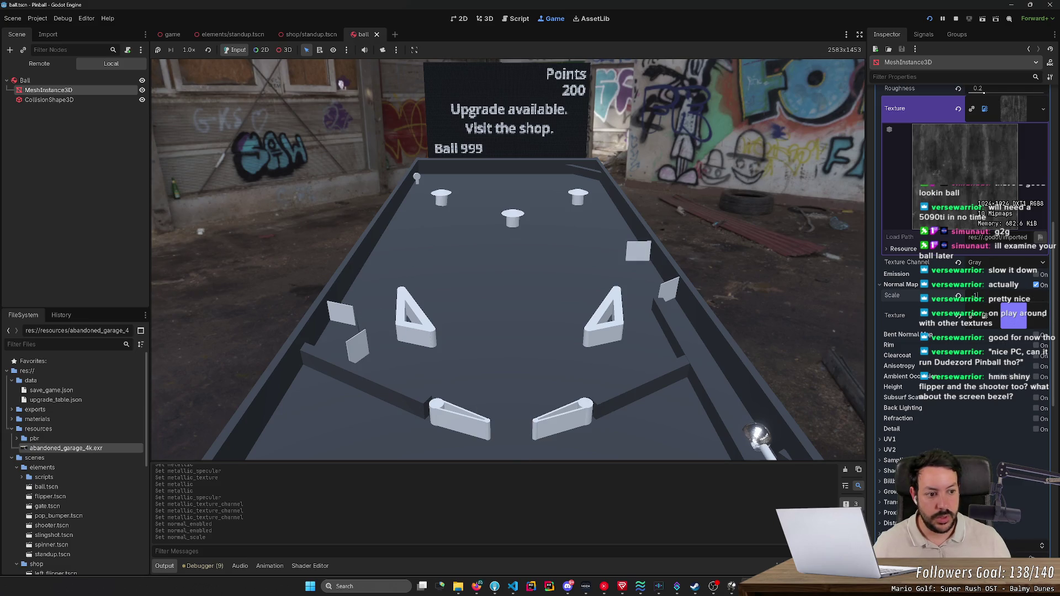
pyautogui.click(437, 223)
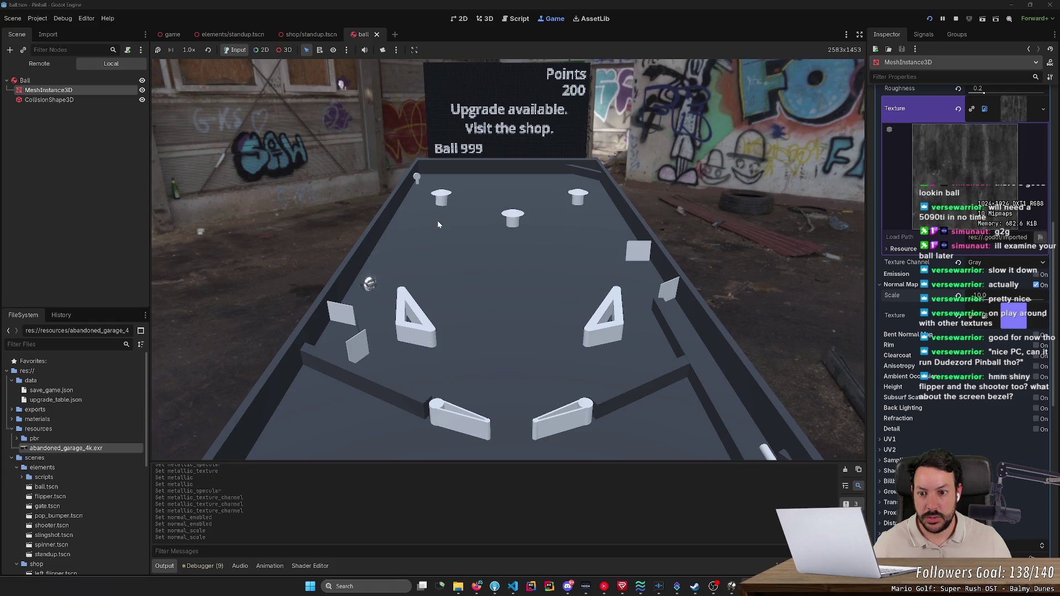
pyautogui.press('Left')
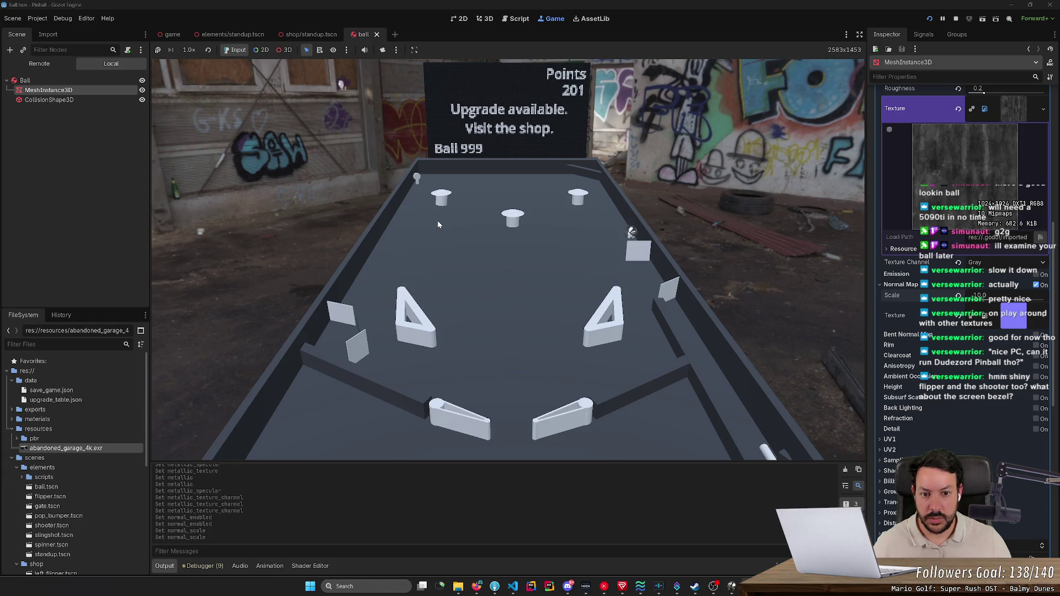
pyautogui.press('Right')
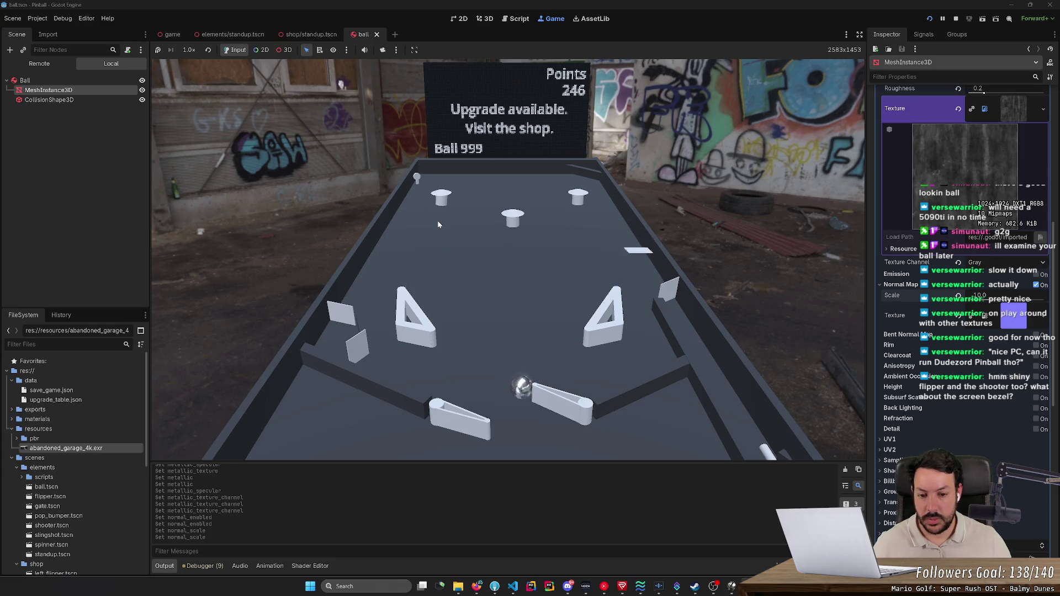
pyautogui.click(556, 338)
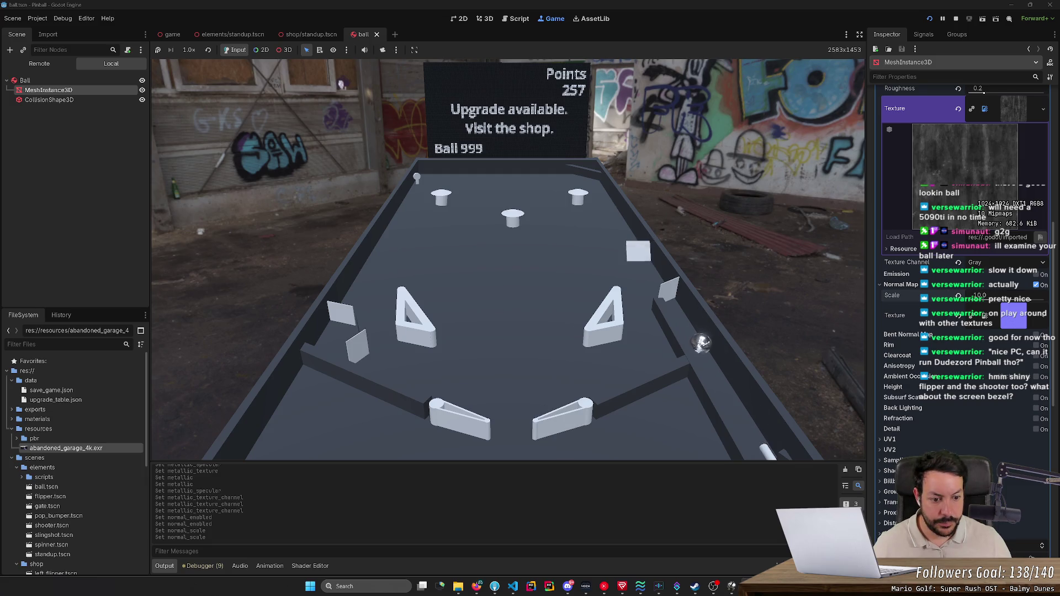
# - Set Normal Map Scale to 16, then 8.0, save the scene, and launch the ball
pyautogui.click(979, 296)
pyautogui.write('16')
pyautogui.press('Return')
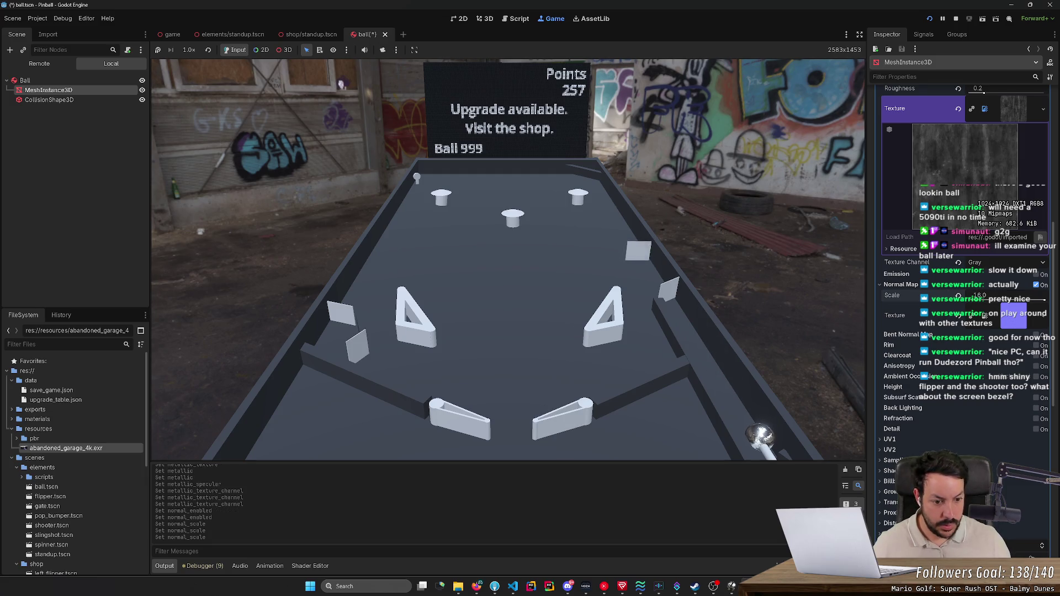
pyautogui.click(1000, 297)
pyautogui.press('Return')
pyautogui.hotkey('ctrl', 's')
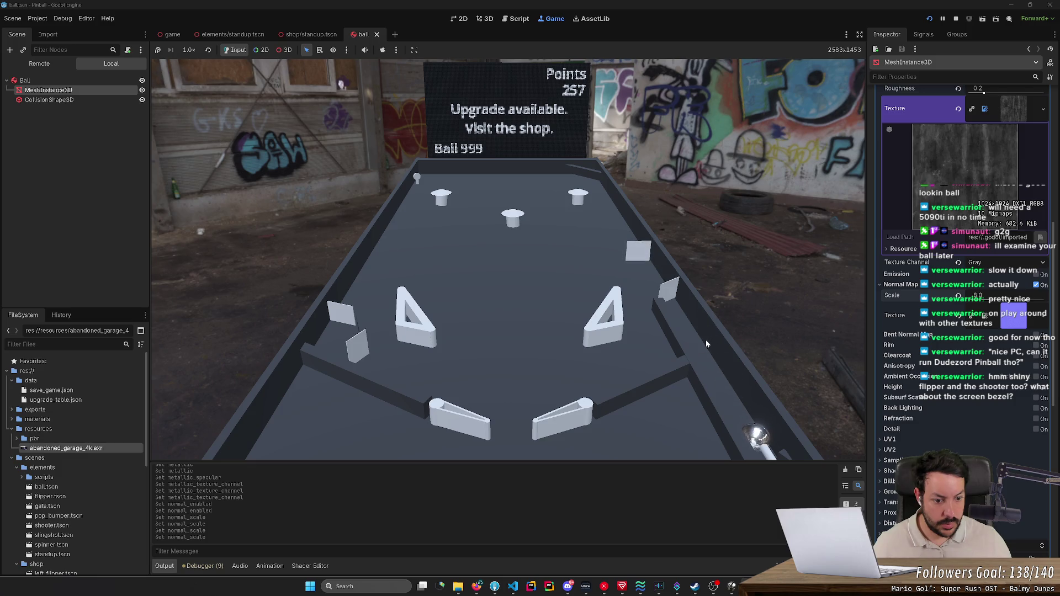
pyautogui.press('space')
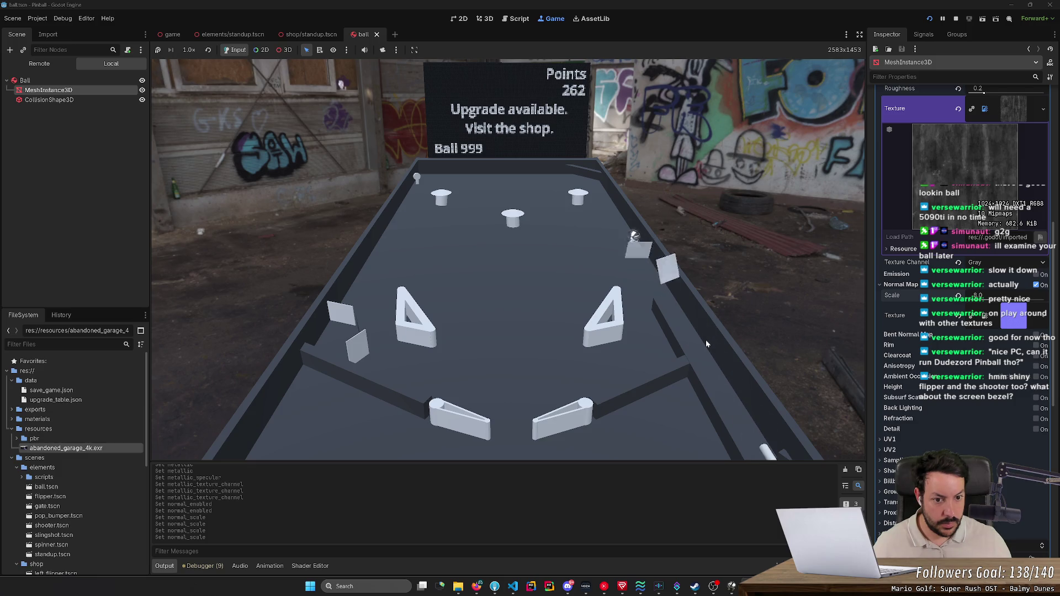